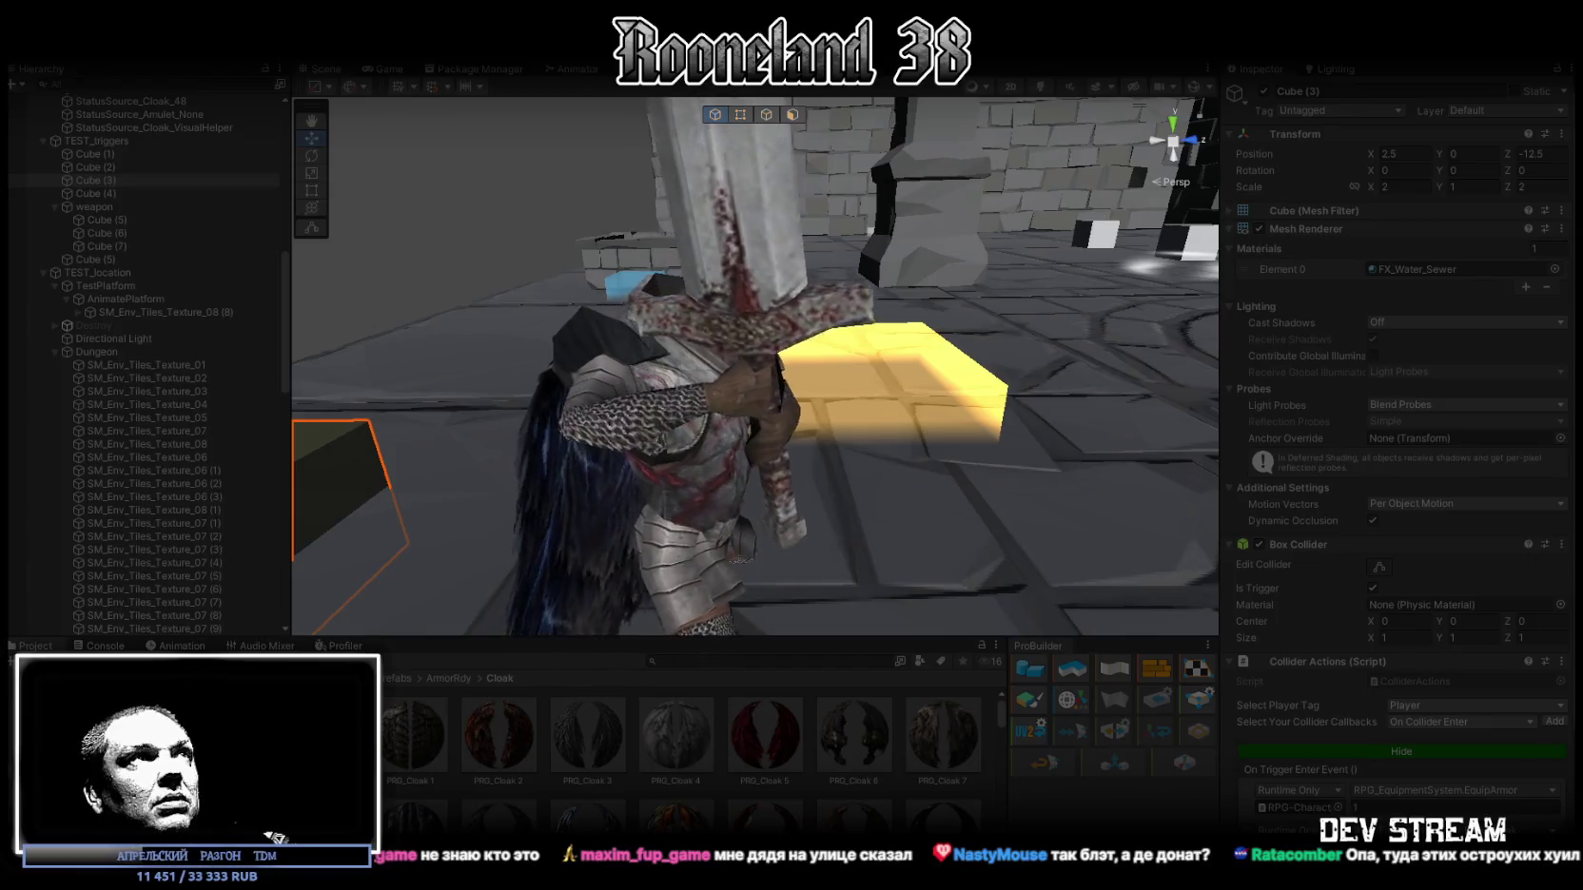
Step: Open the 2Hand-Sword 1 prefab from WeaponRdy and select its RPGwpn_2sword_1 (1) mesh
click(57, 785)
key(Down)
key(Down)
key(Down)
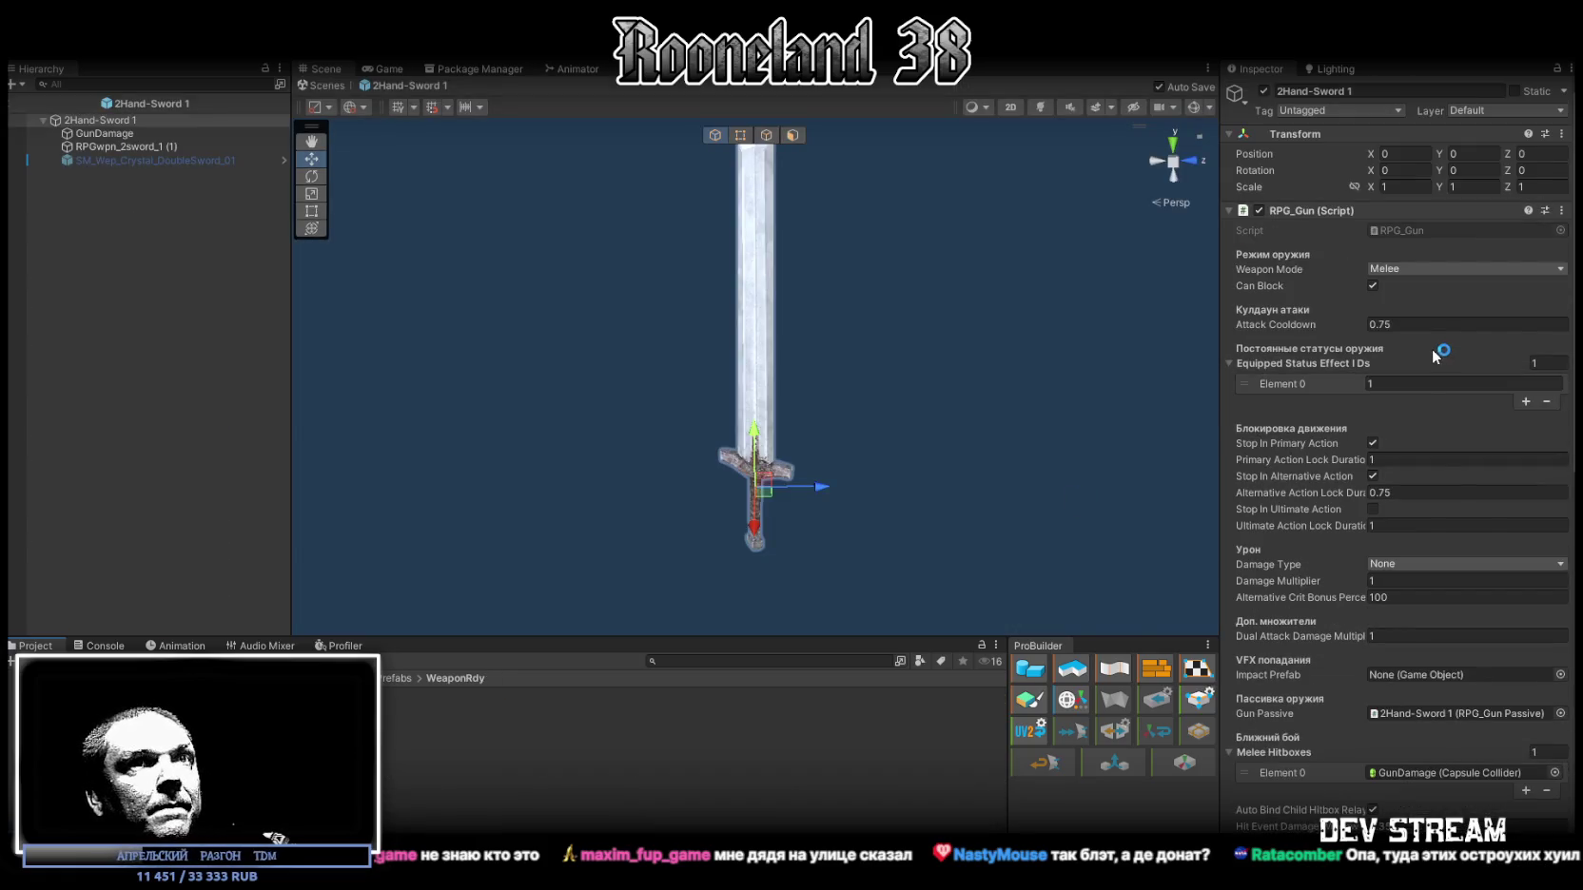
click(1239, 364)
click(127, 148)
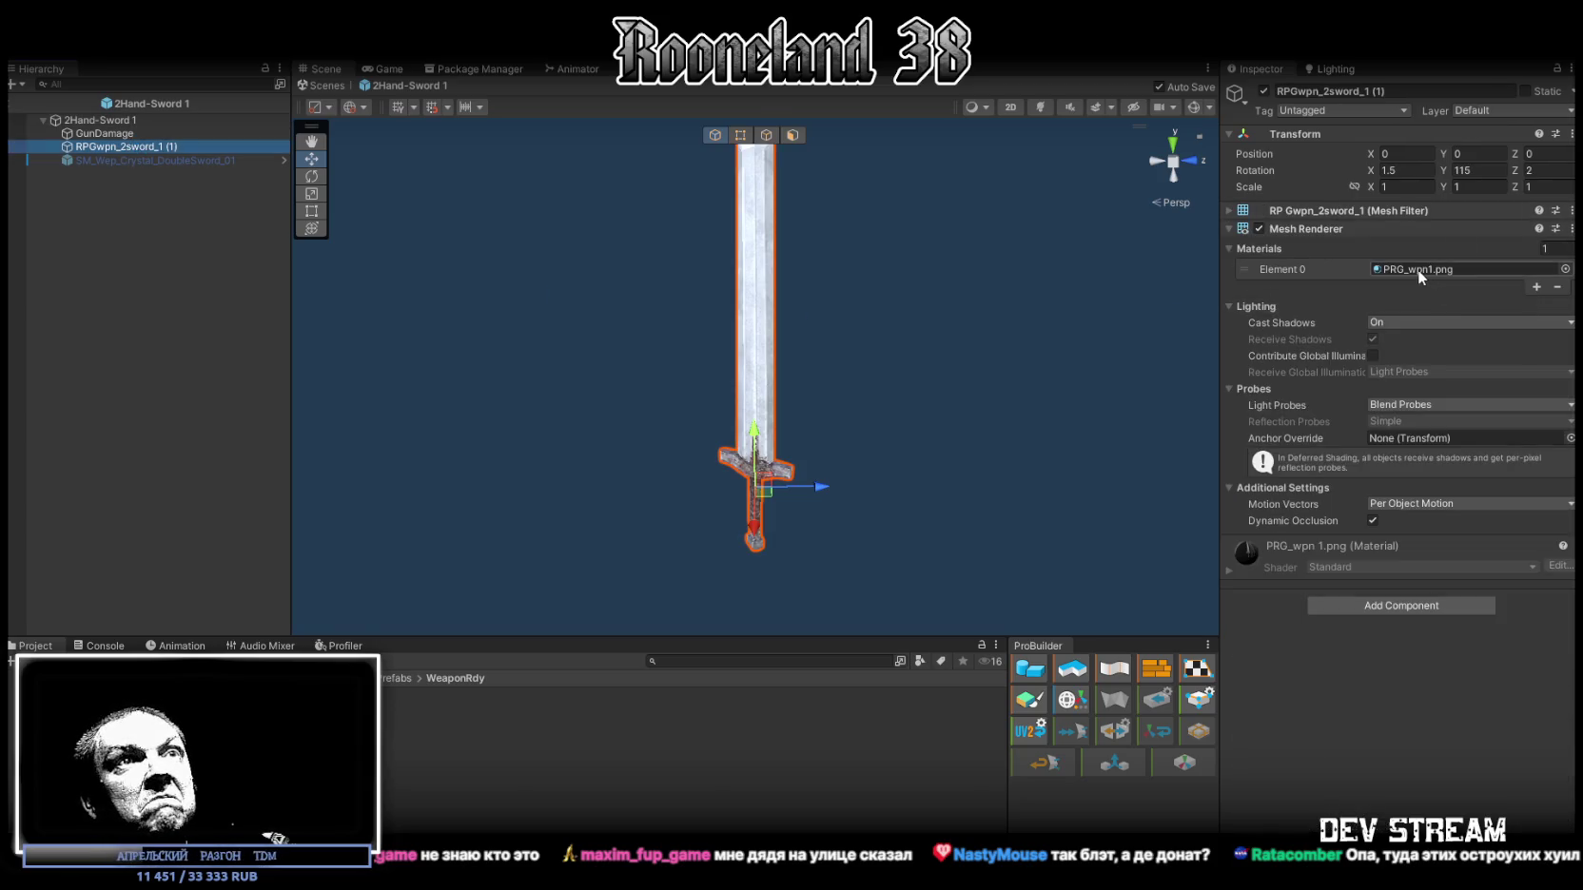
Step: Check the sword's current material, then select the RPGweapon1 model to show its import settings
click(1417, 269)
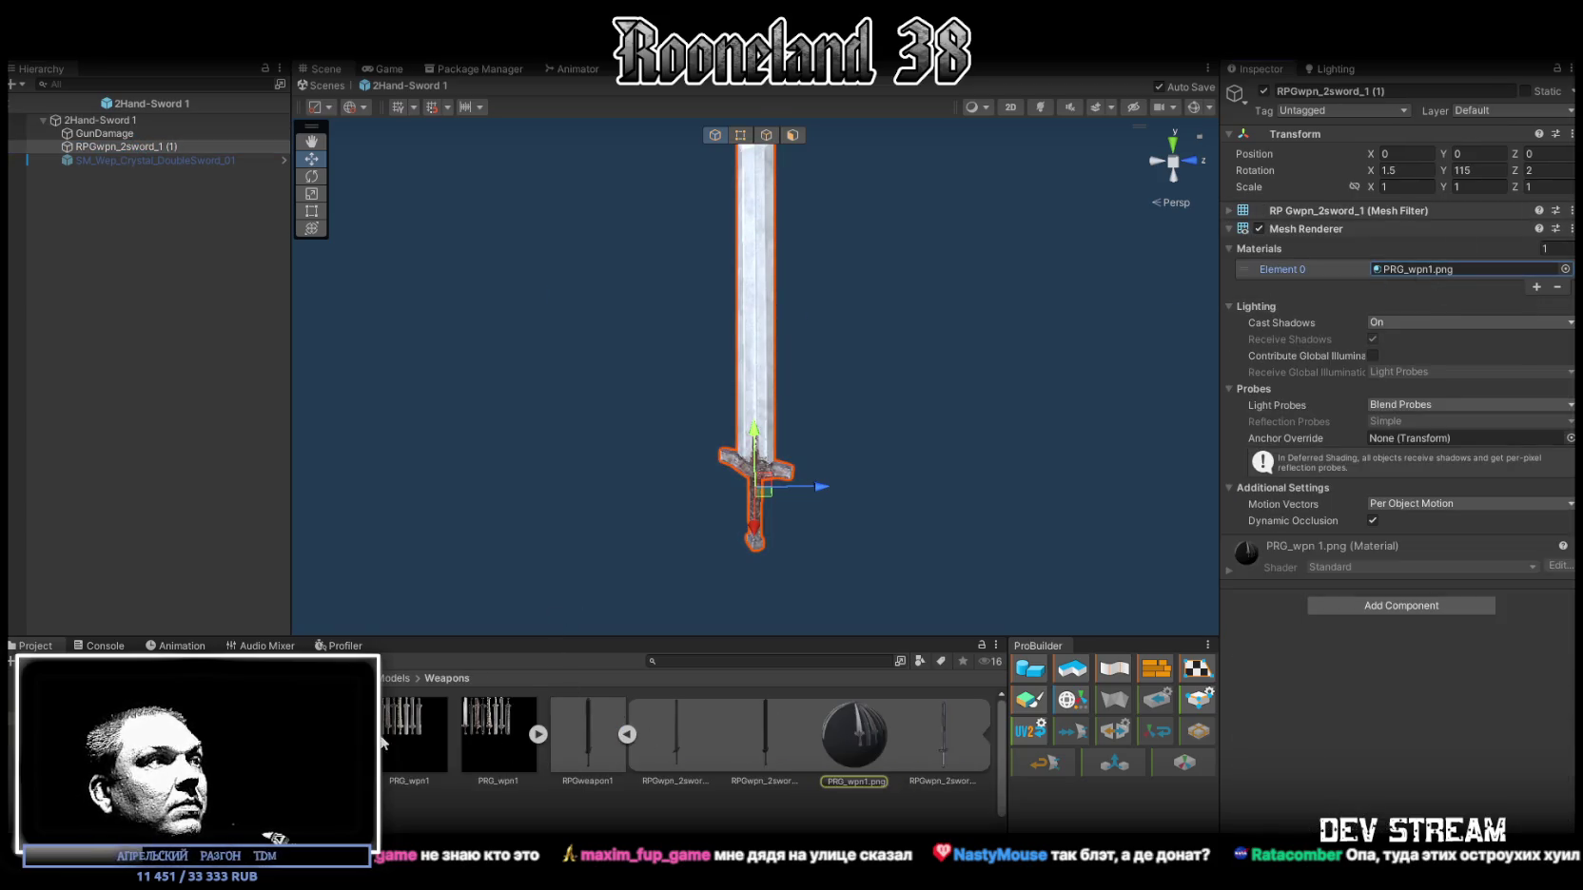
mouse_move(385, 743)
mouse_down()
mouse_move(1427, 268)
mouse_move(1376, 295)
mouse_move(1397, 269)
mouse_up()
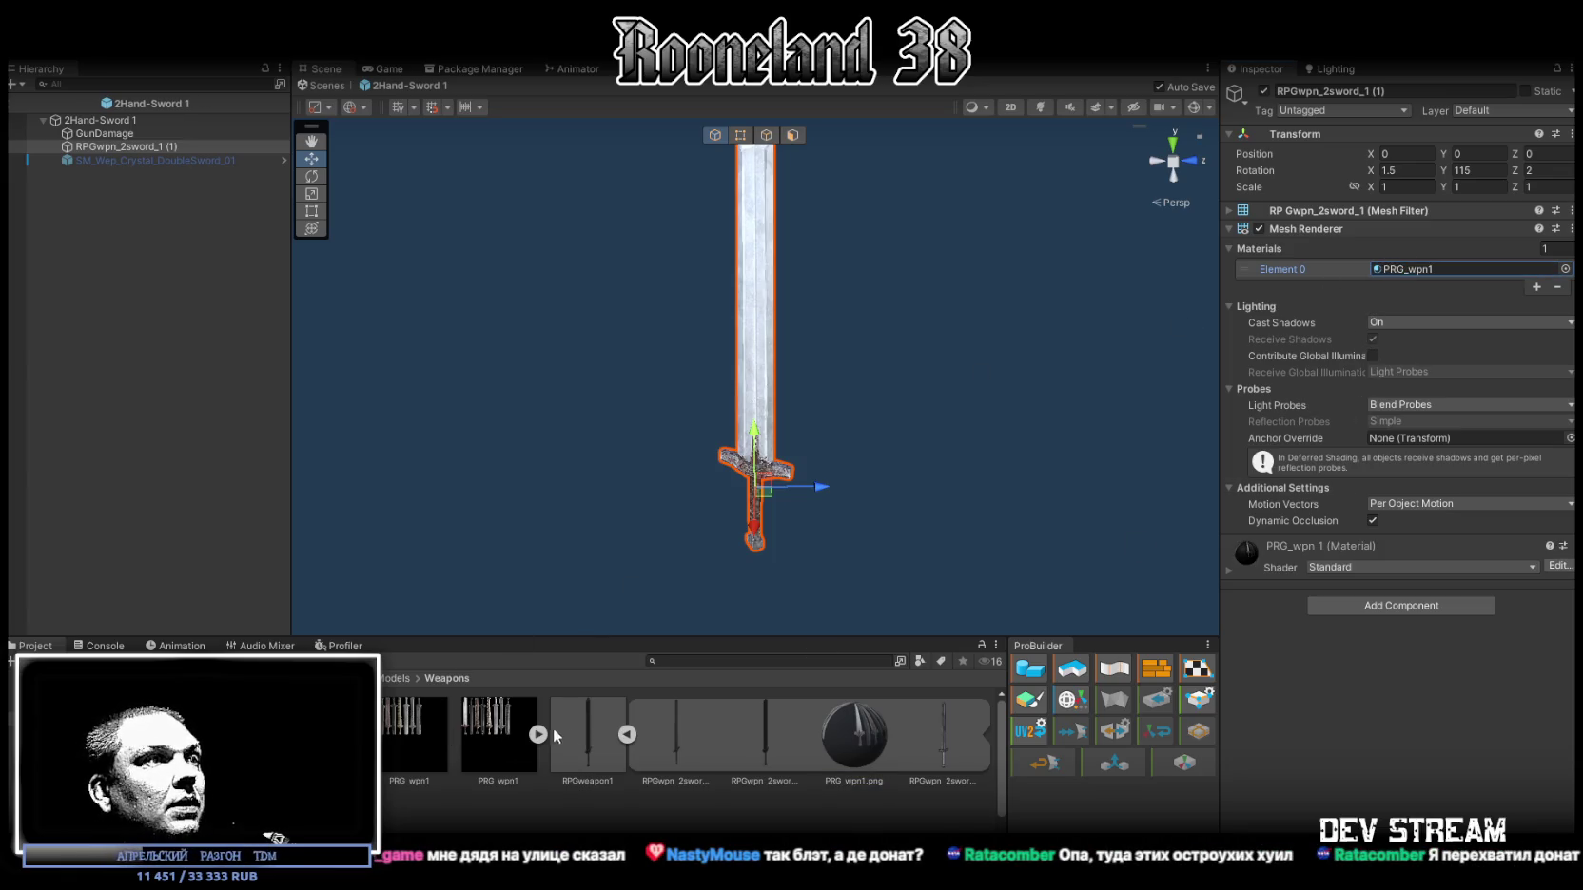
click(624, 734)
click(599, 743)
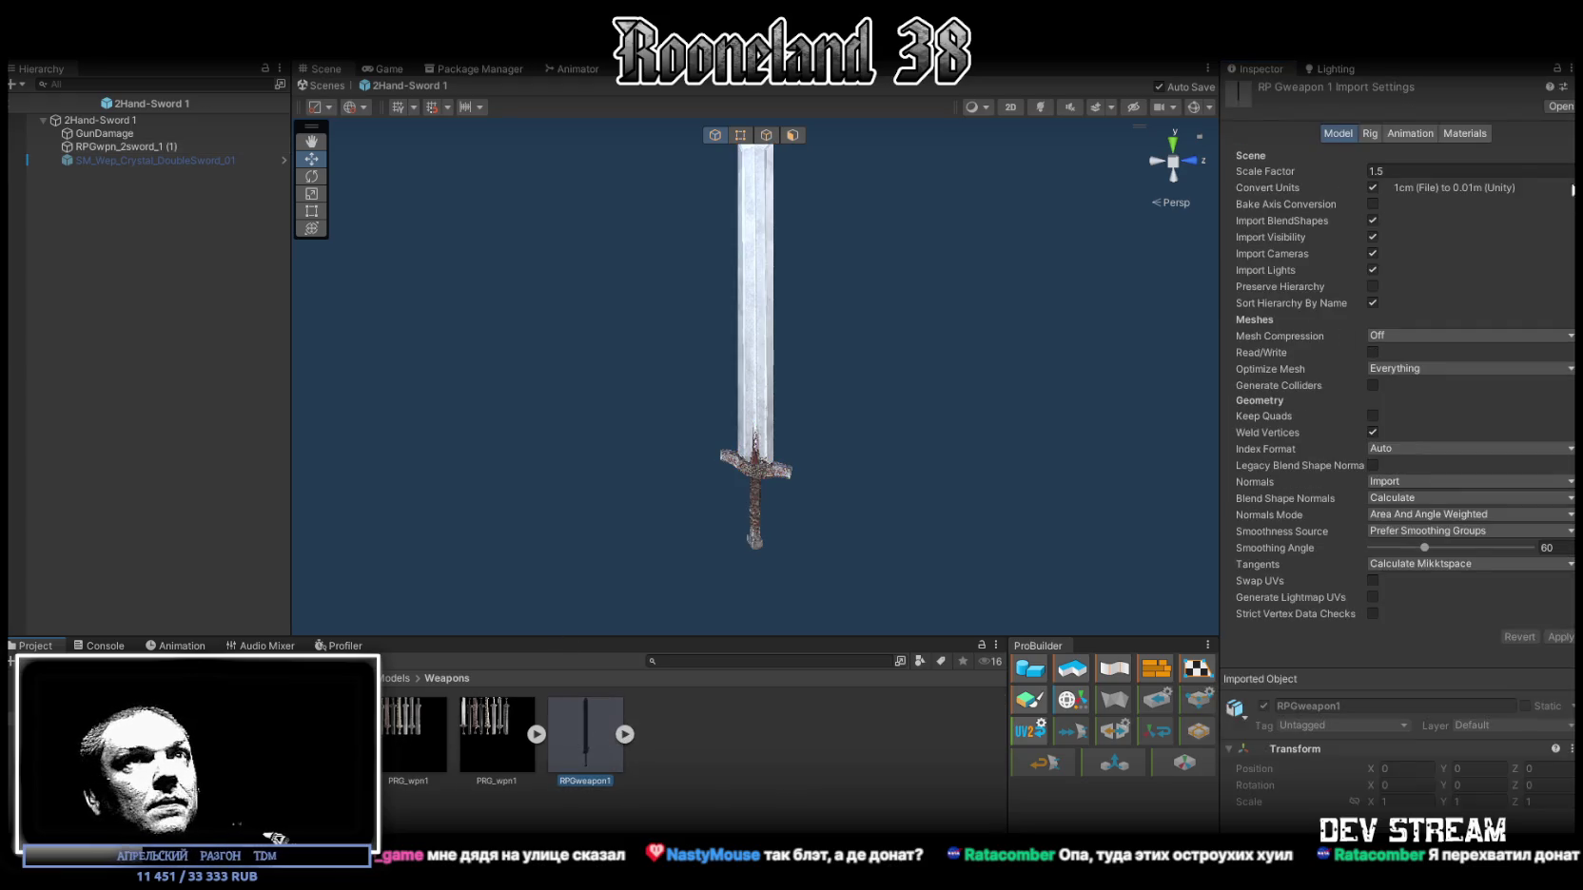
Step: Remap RPGweapon1's material to PRG_wpn1, then set the PRG_wpn1 texture to 512 max size with point filtering
mouse_move(409, 728)
mouse_down()
mouse_move(1043, 334)
mouse_move(1513, 288)
mouse_up()
click(1565, 314)
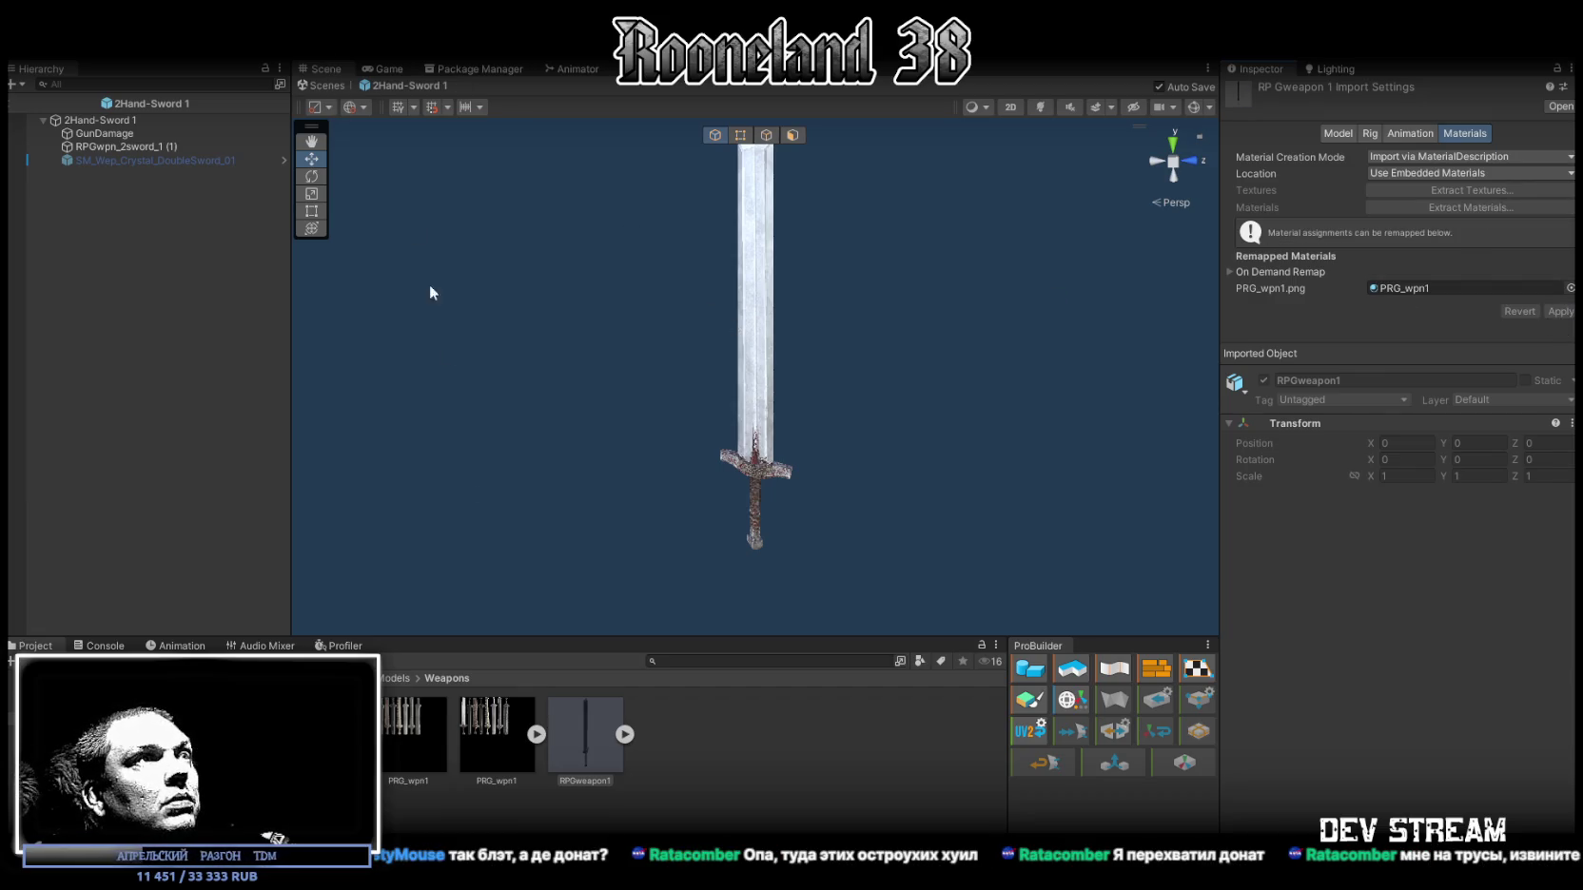
click(490, 747)
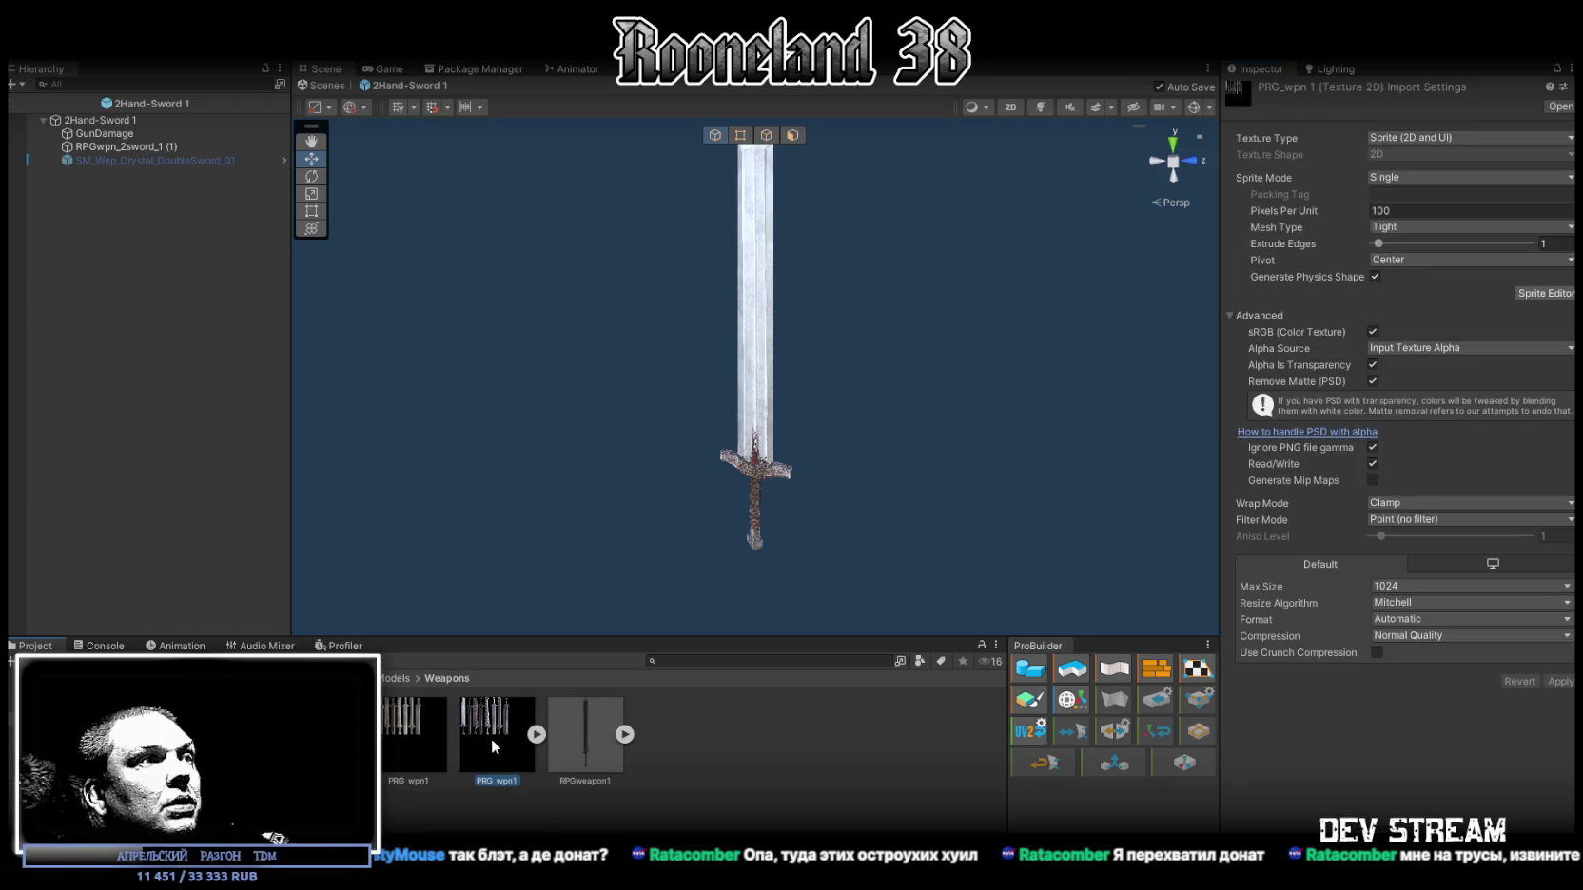
click(1398, 586)
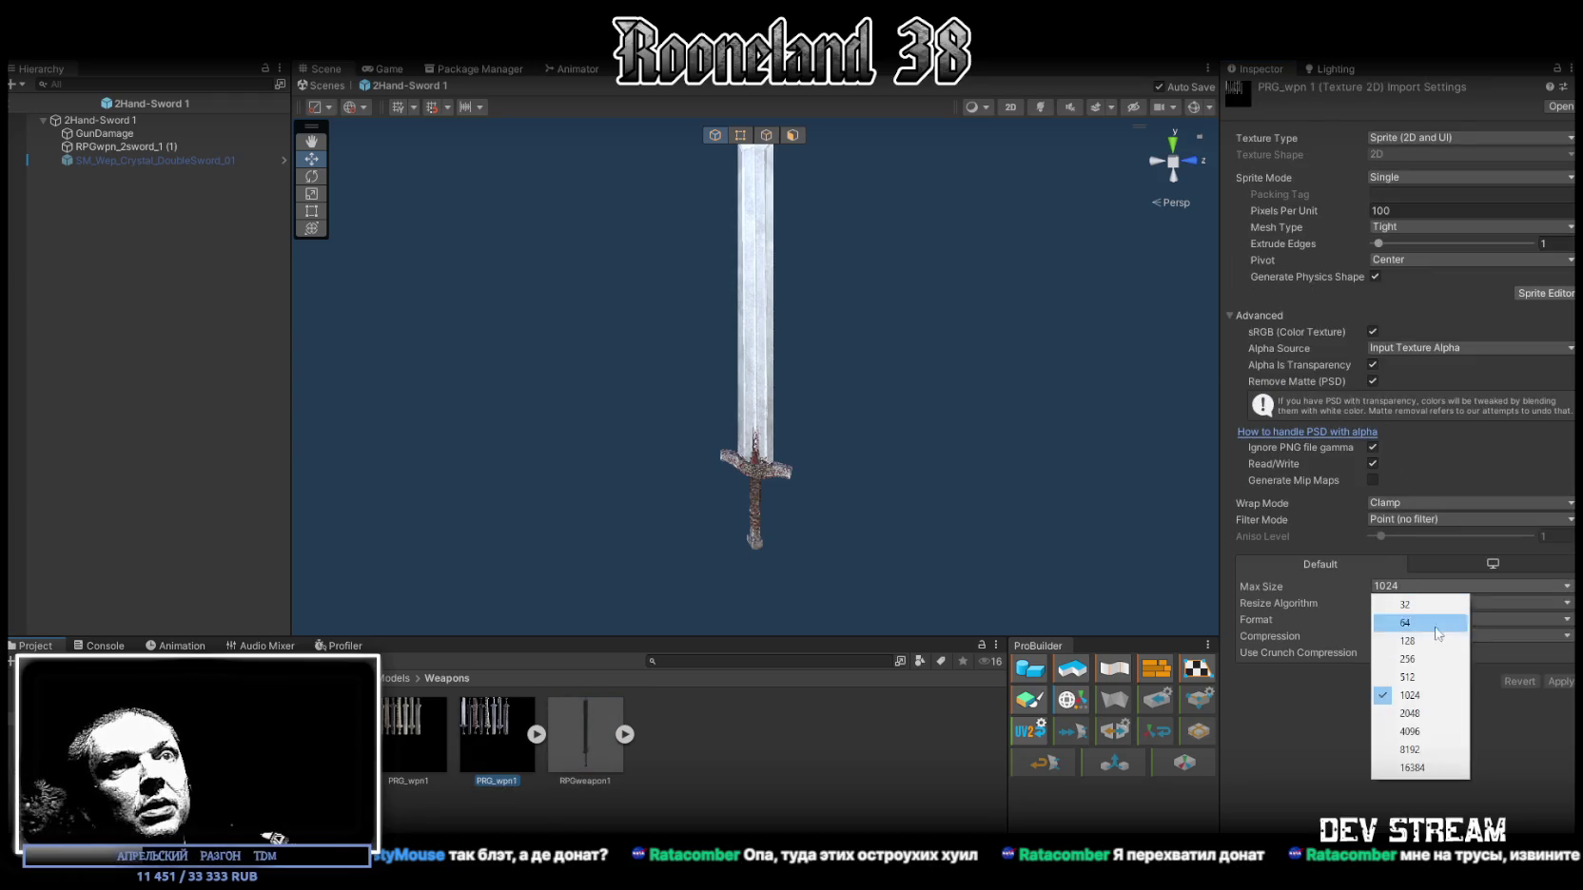
click(1413, 677)
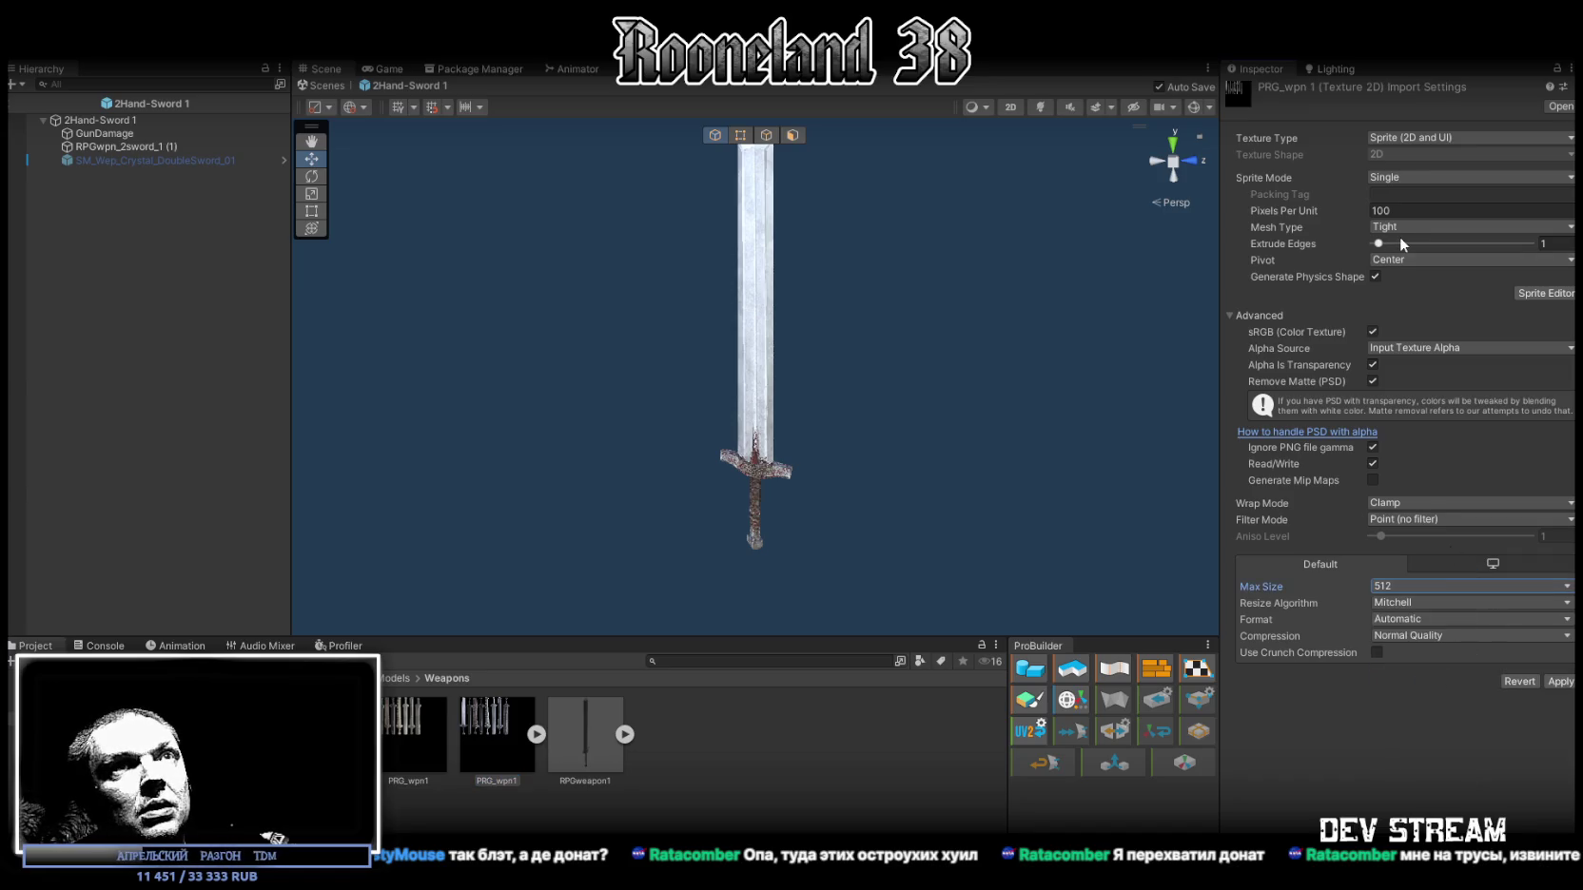
click(1422, 522)
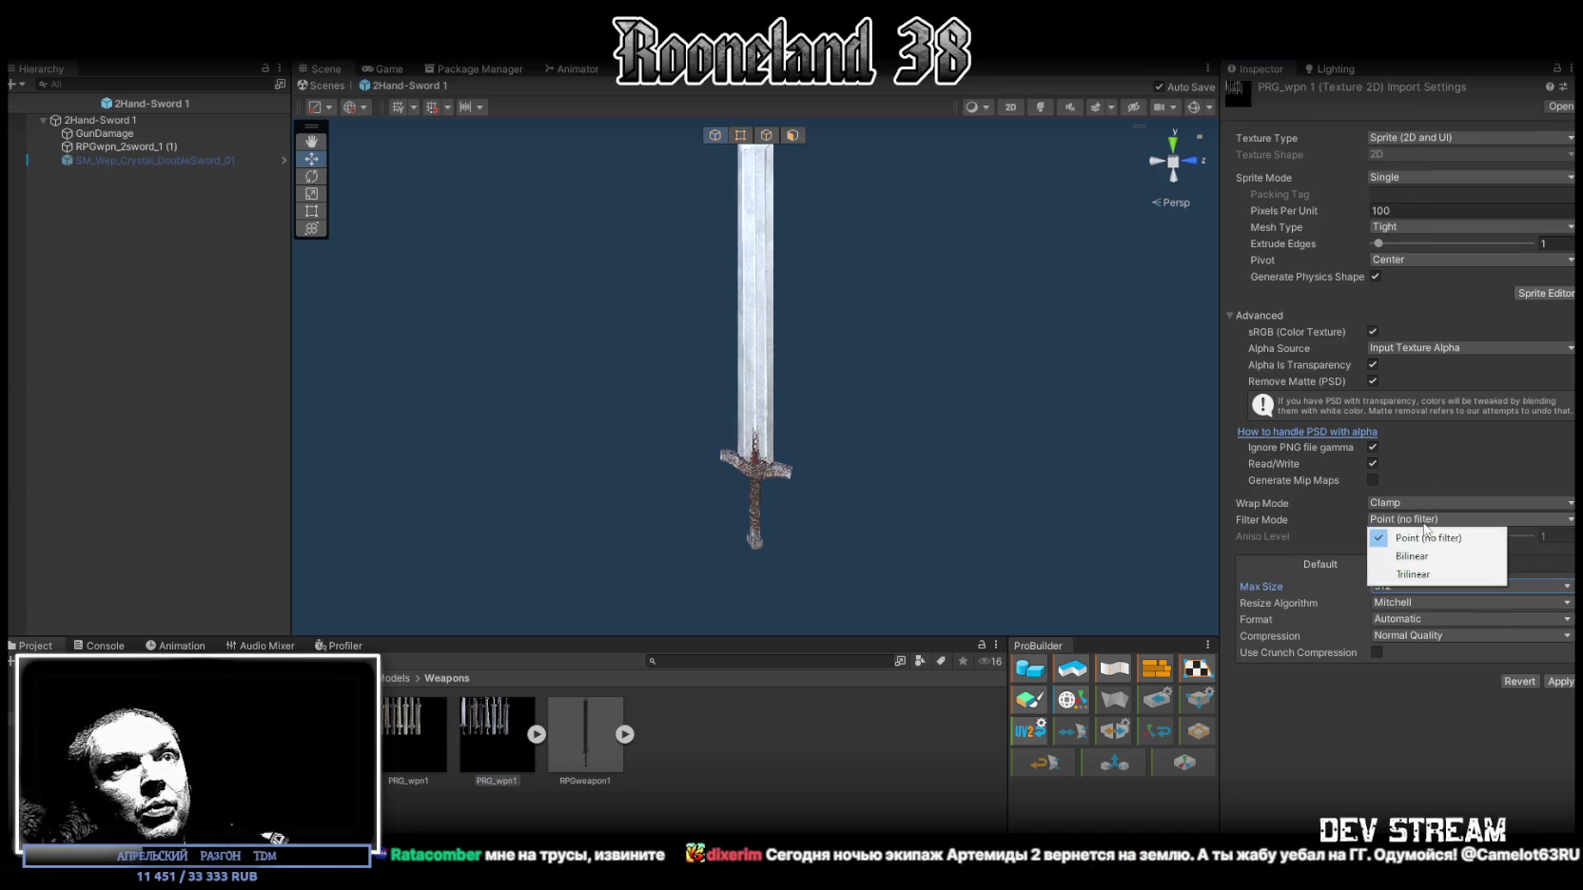
click(1420, 540)
click(1559, 681)
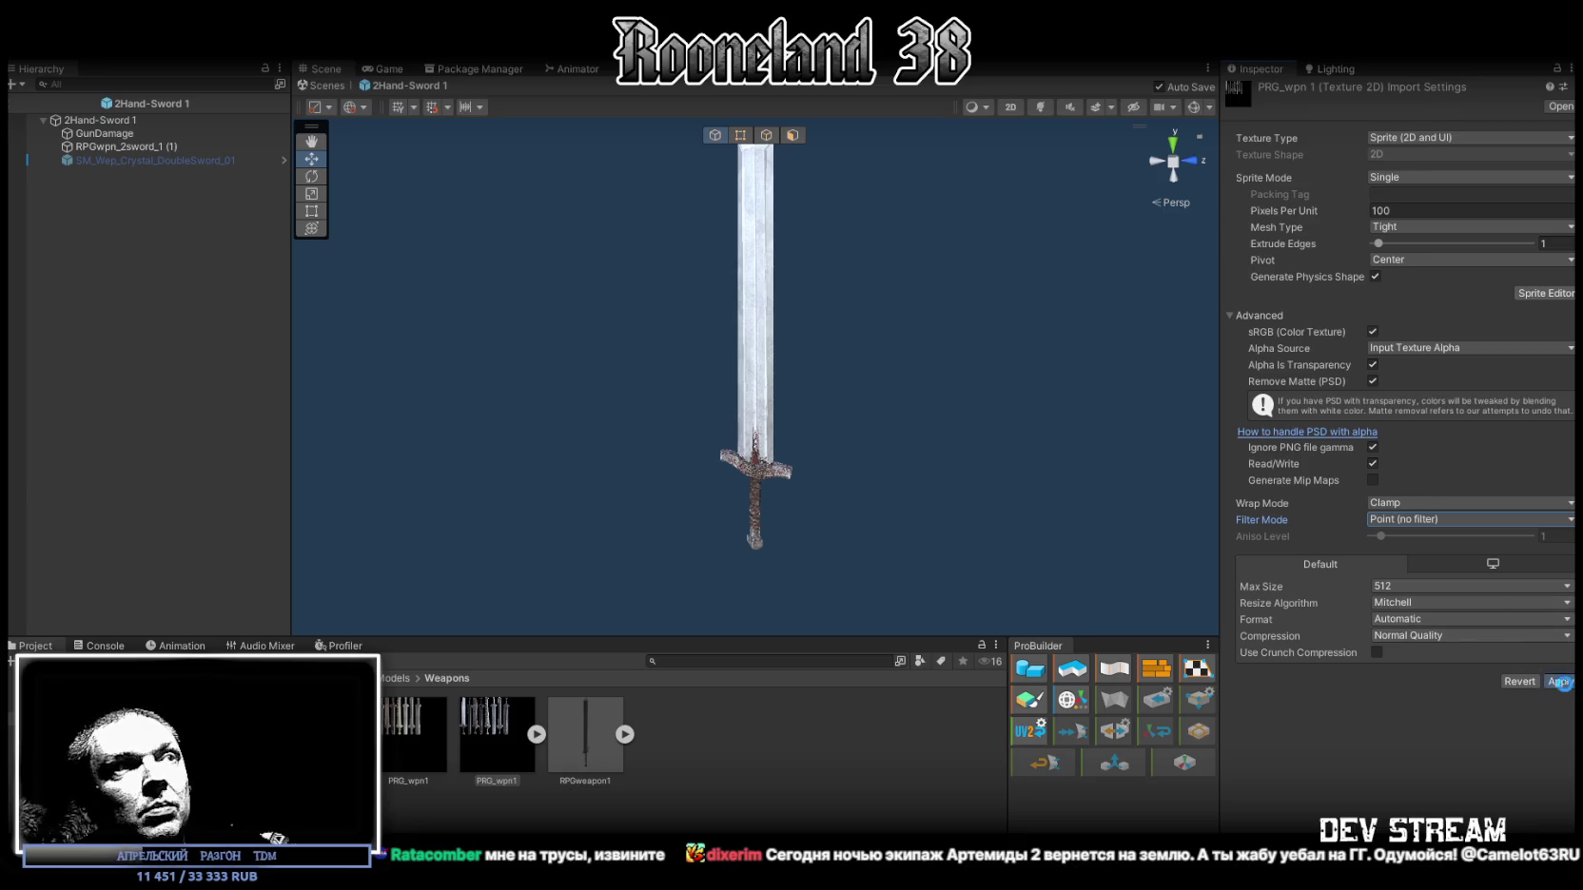
Step: Zoom in on the sword and apply a 1024 texture max size for comparison
scroll(775, 548, up, 2)
mouse_move(776, 549)
mouse_down()
mouse_move(870, 537)
mouse_move(929, 498)
mouse_move(1009, 543)
mouse_move(1004, 391)
mouse_move(1018, 448)
mouse_up()
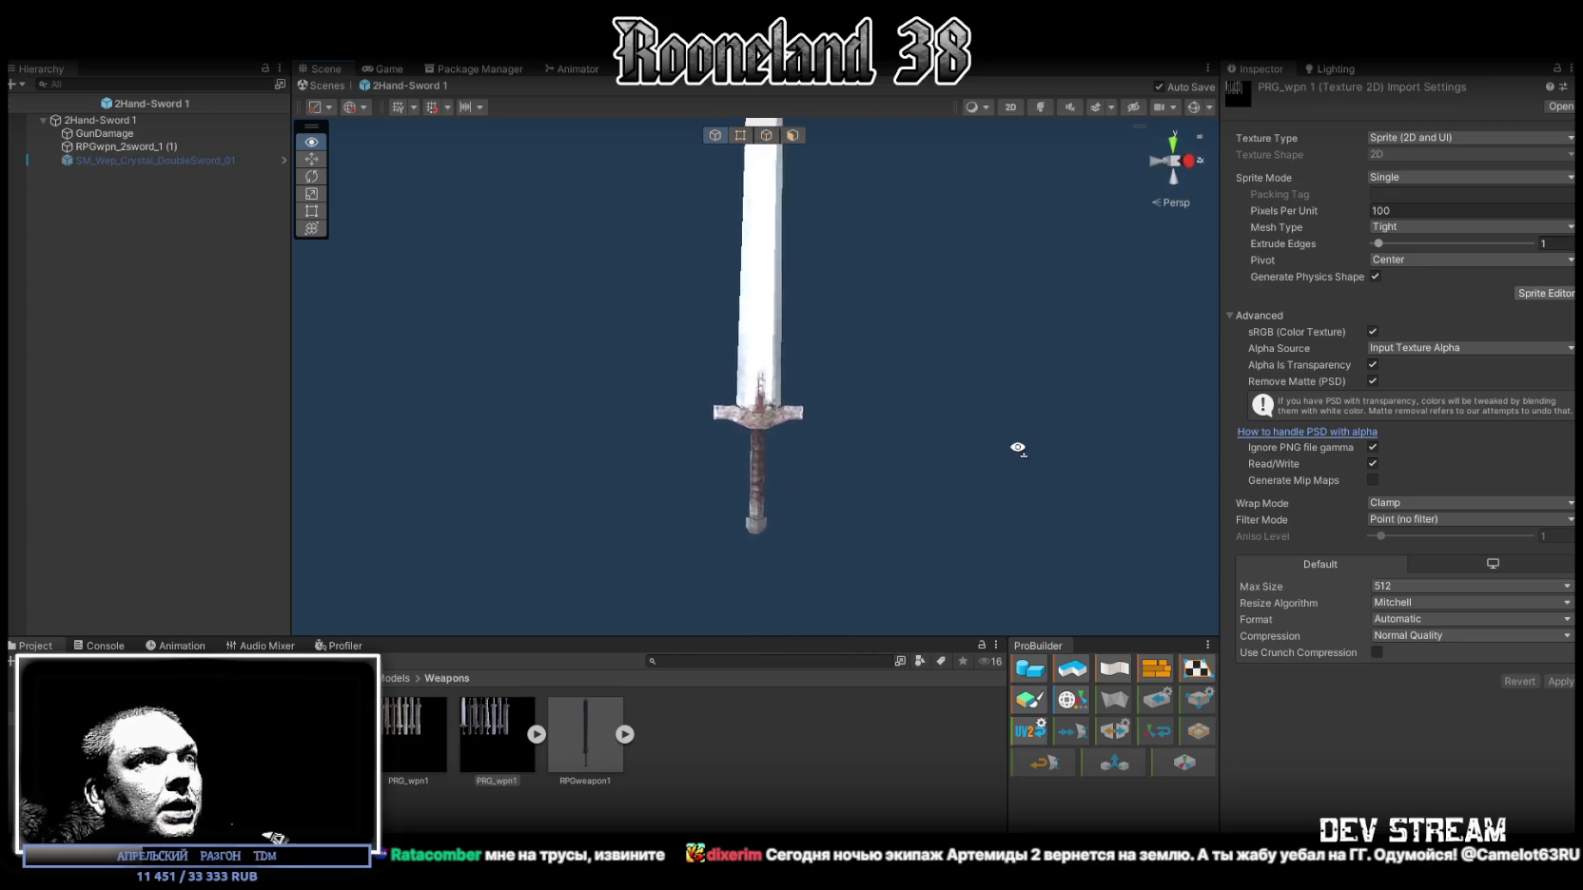
scroll(1018, 448, up, 5)
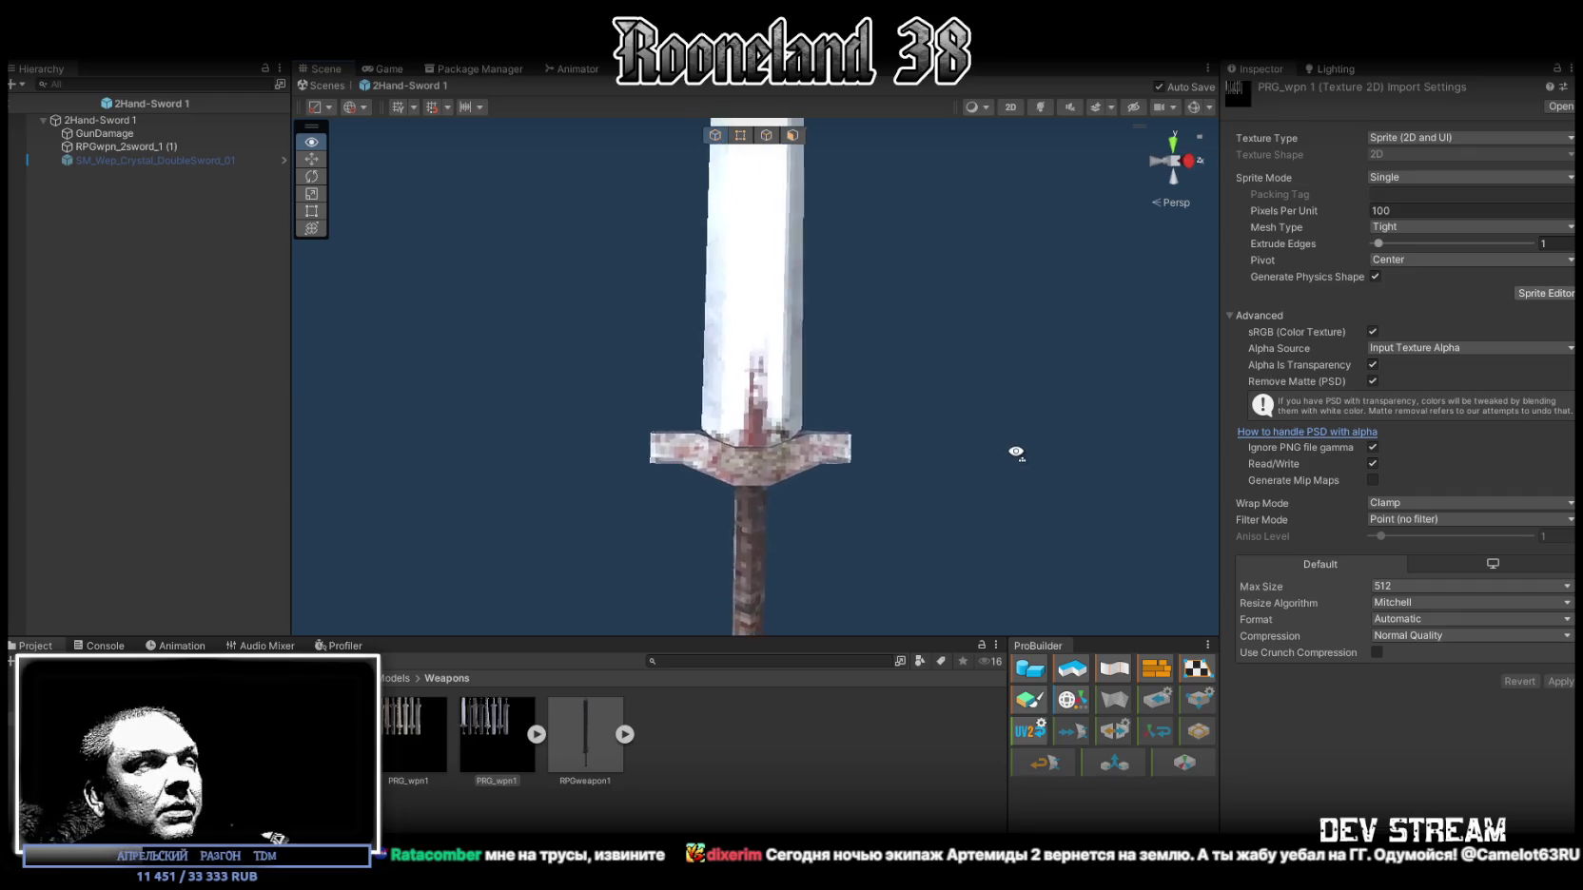
click(1432, 587)
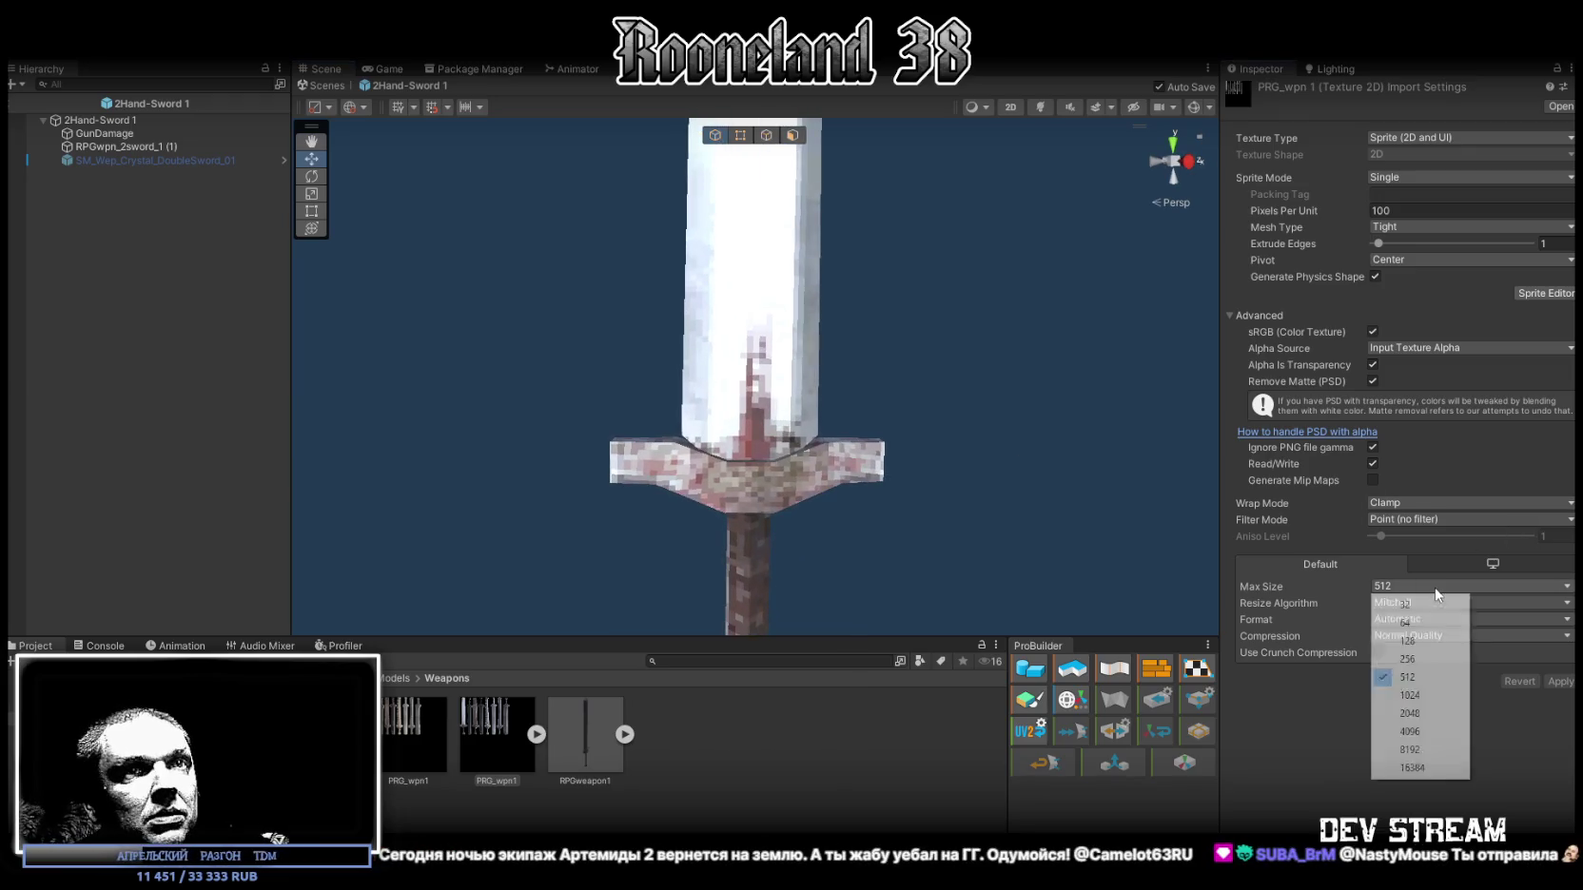
click(1415, 695)
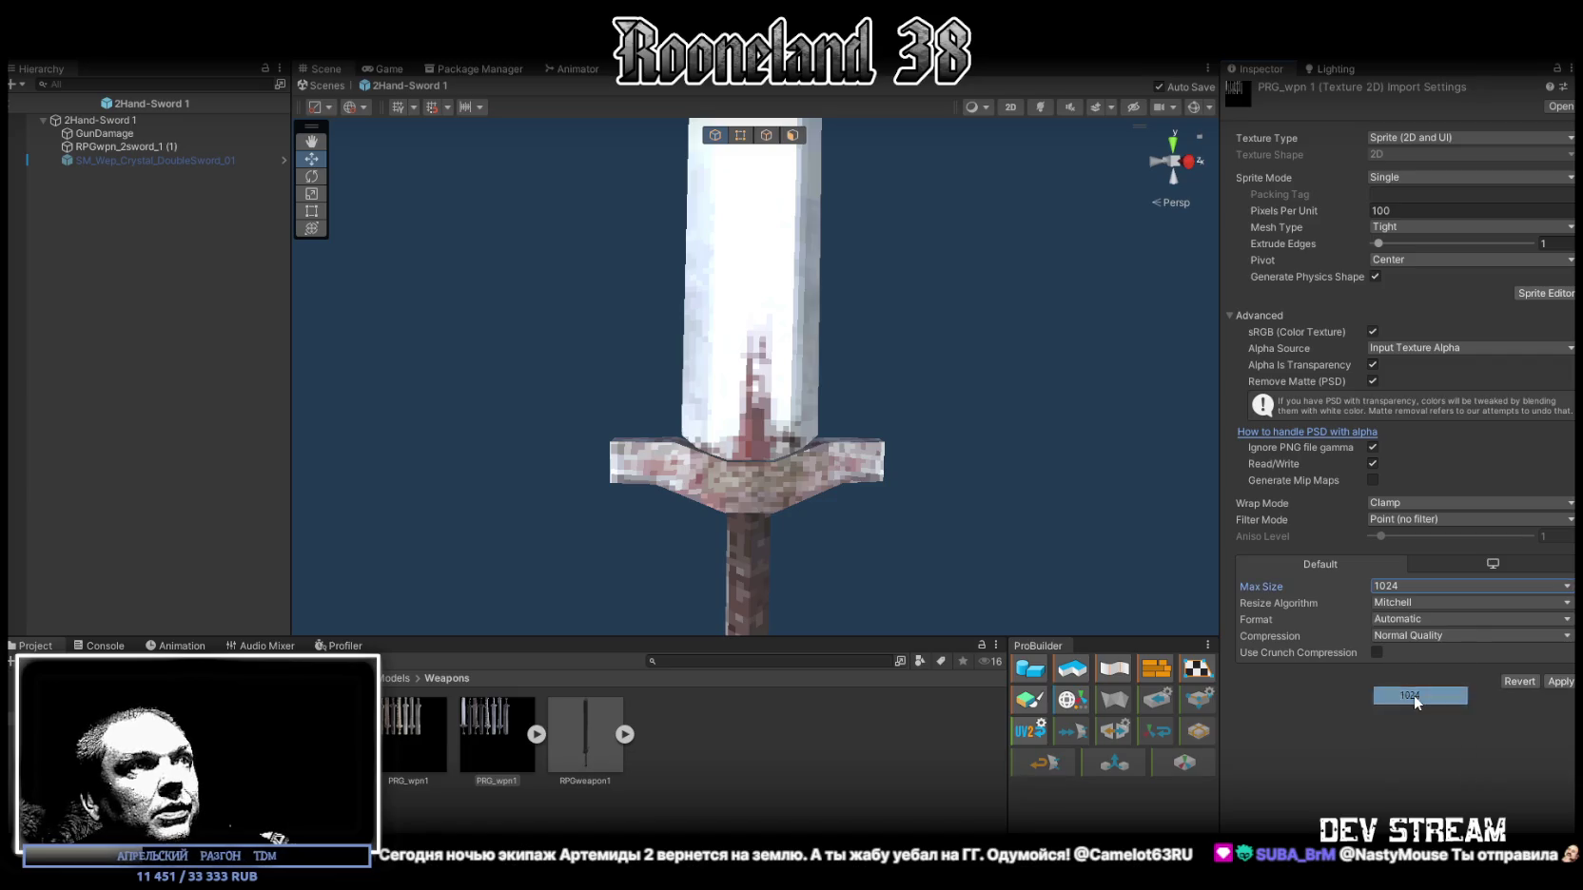
click(1561, 682)
Step: Revert the texture max size to 512 and leave the prefab for the scene
drag(848, 398, 843, 419)
click(1404, 585)
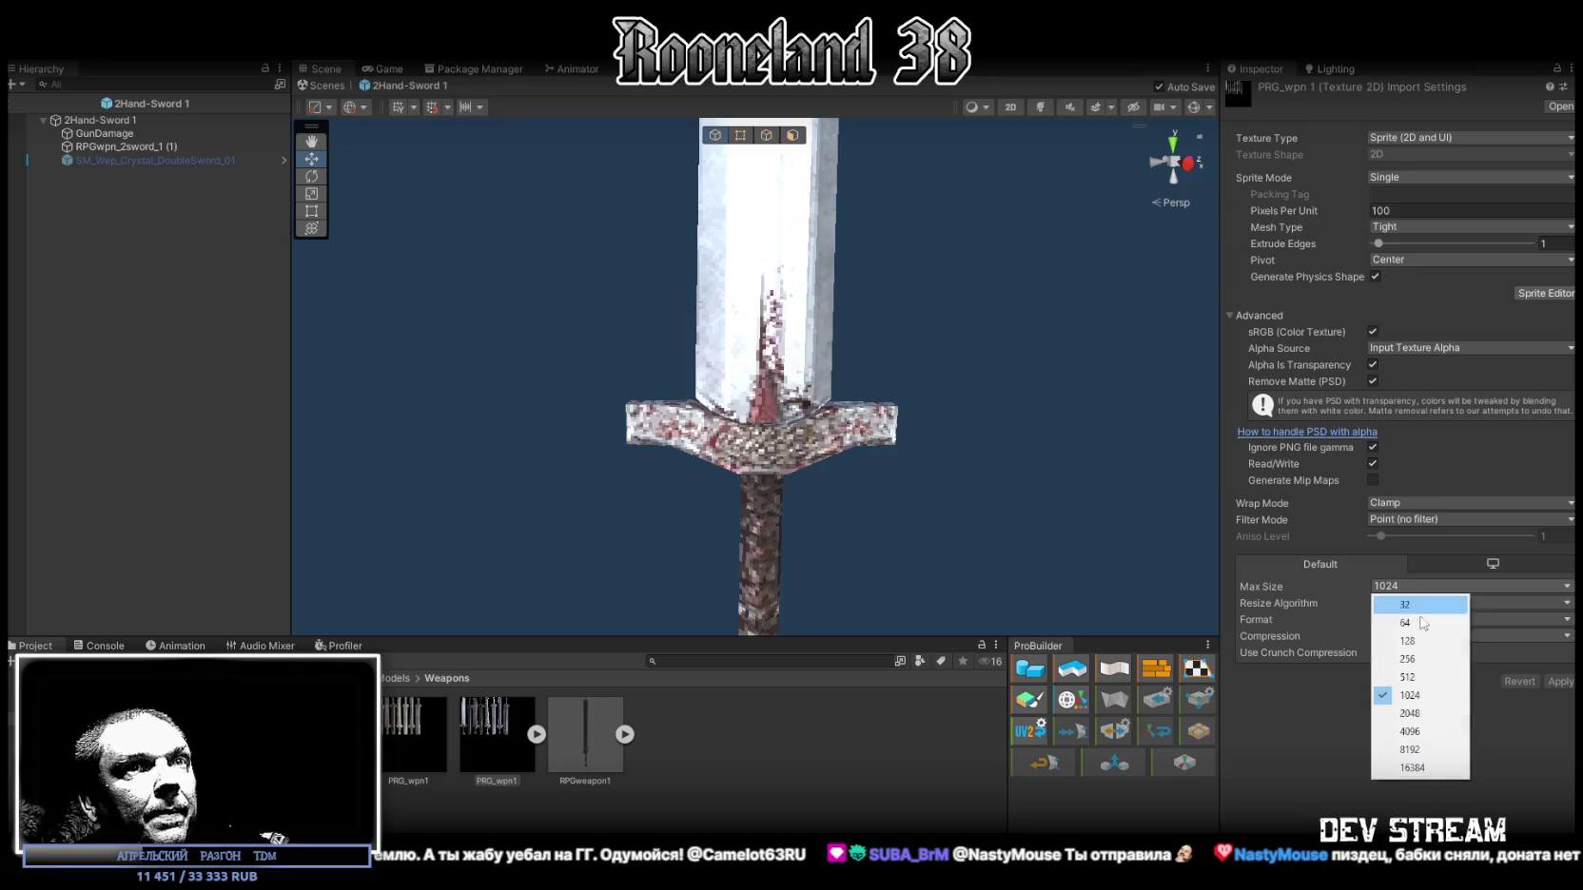
click(1416, 677)
click(1562, 682)
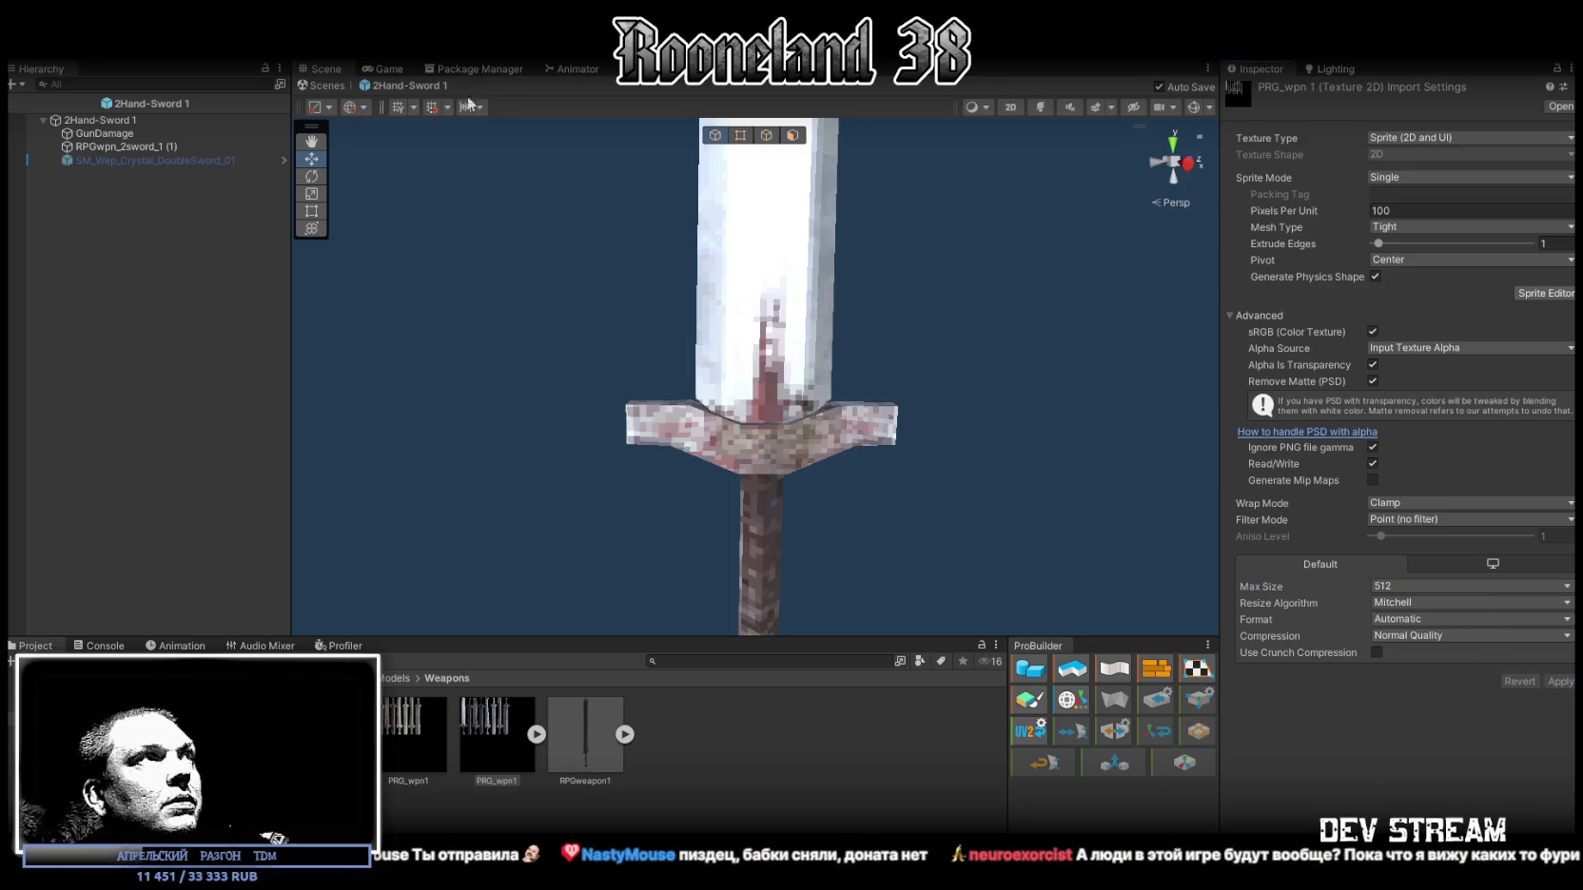
click(330, 86)
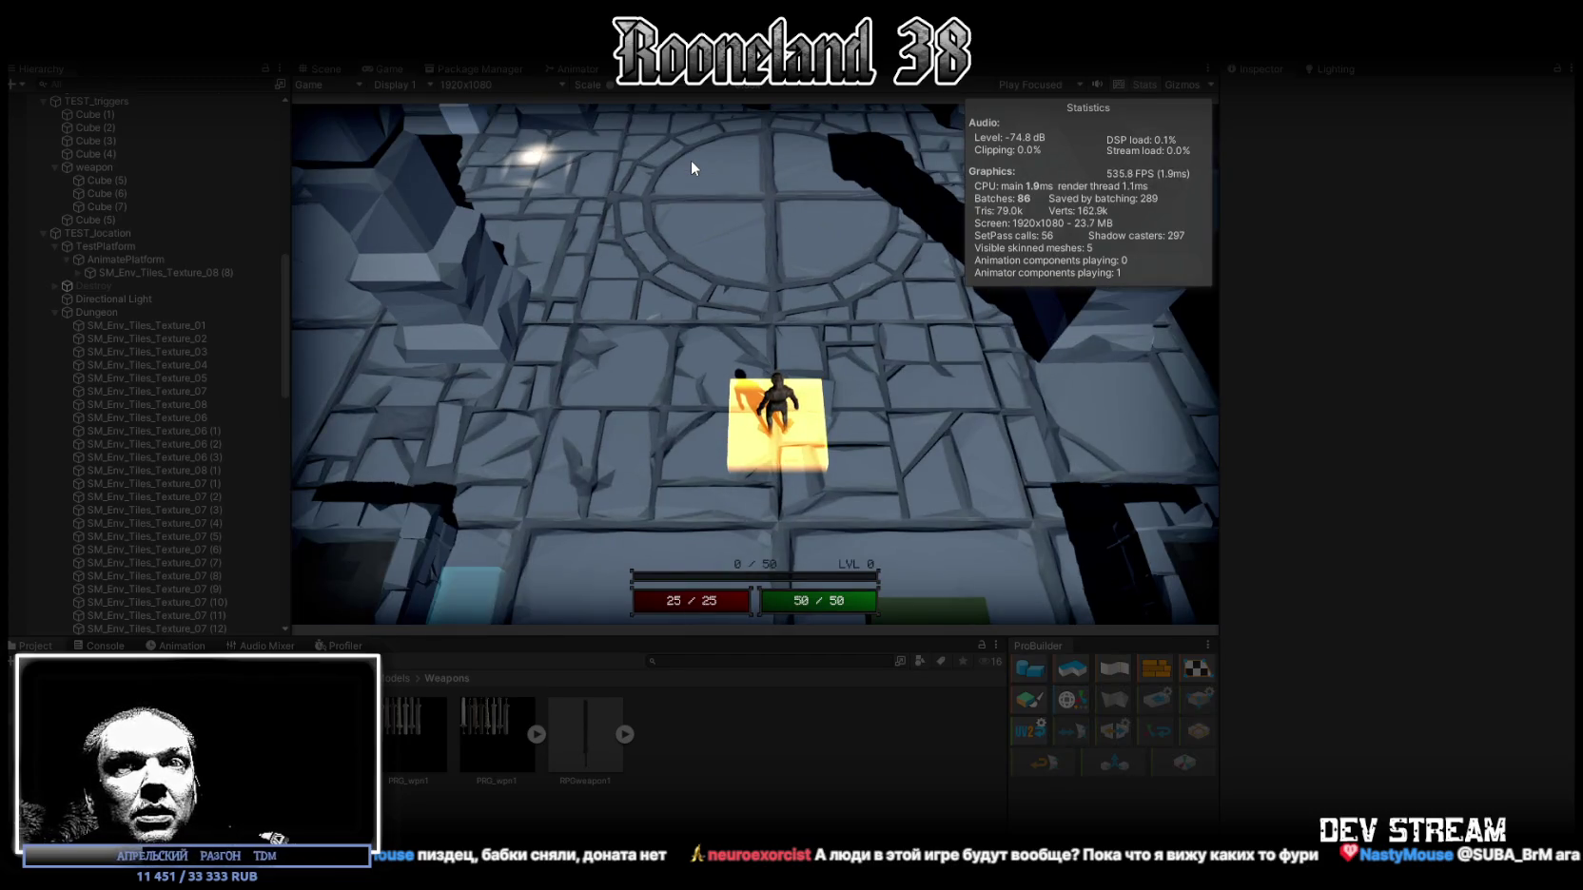
Step: Play-test the sword in the maximized Game view: walk, cast a mana ability, and swing while moving
click(687, 395)
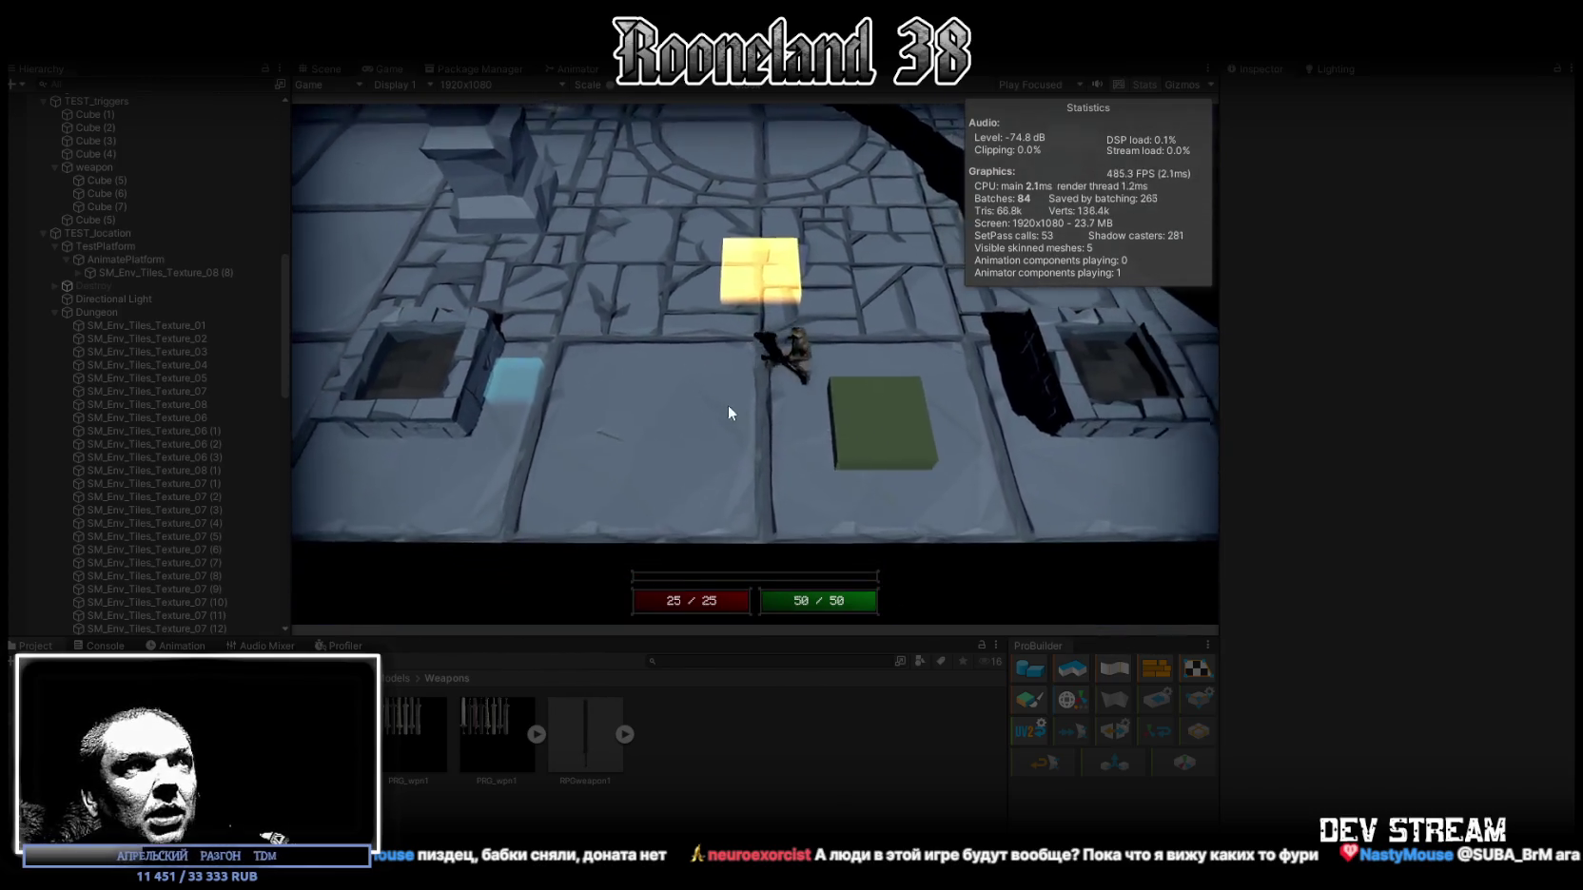
click(558, 353)
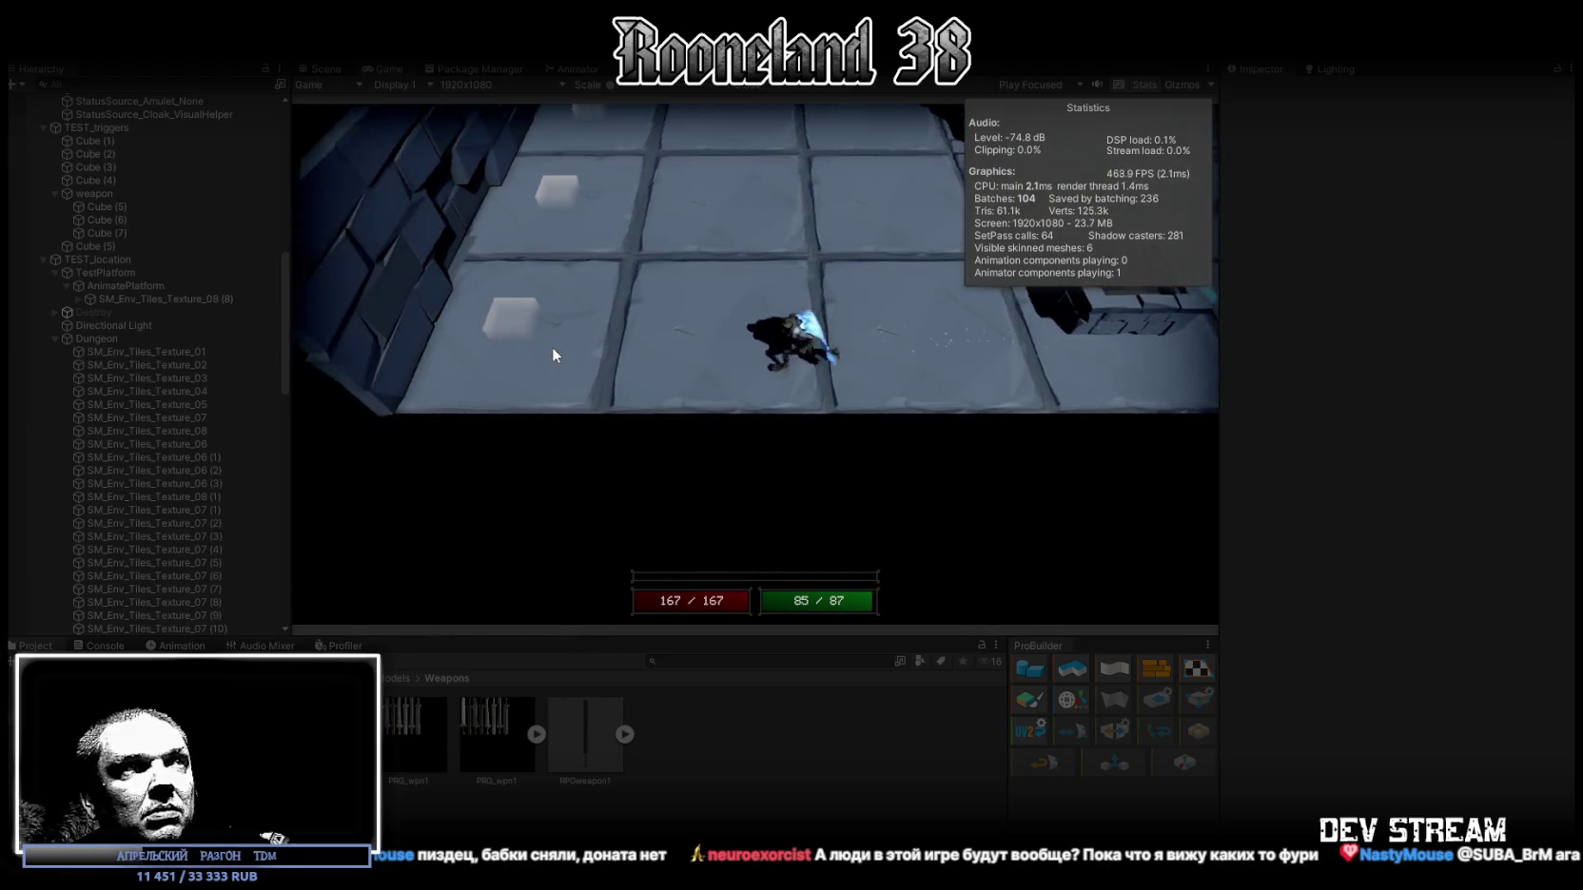
right_click(833, 361)
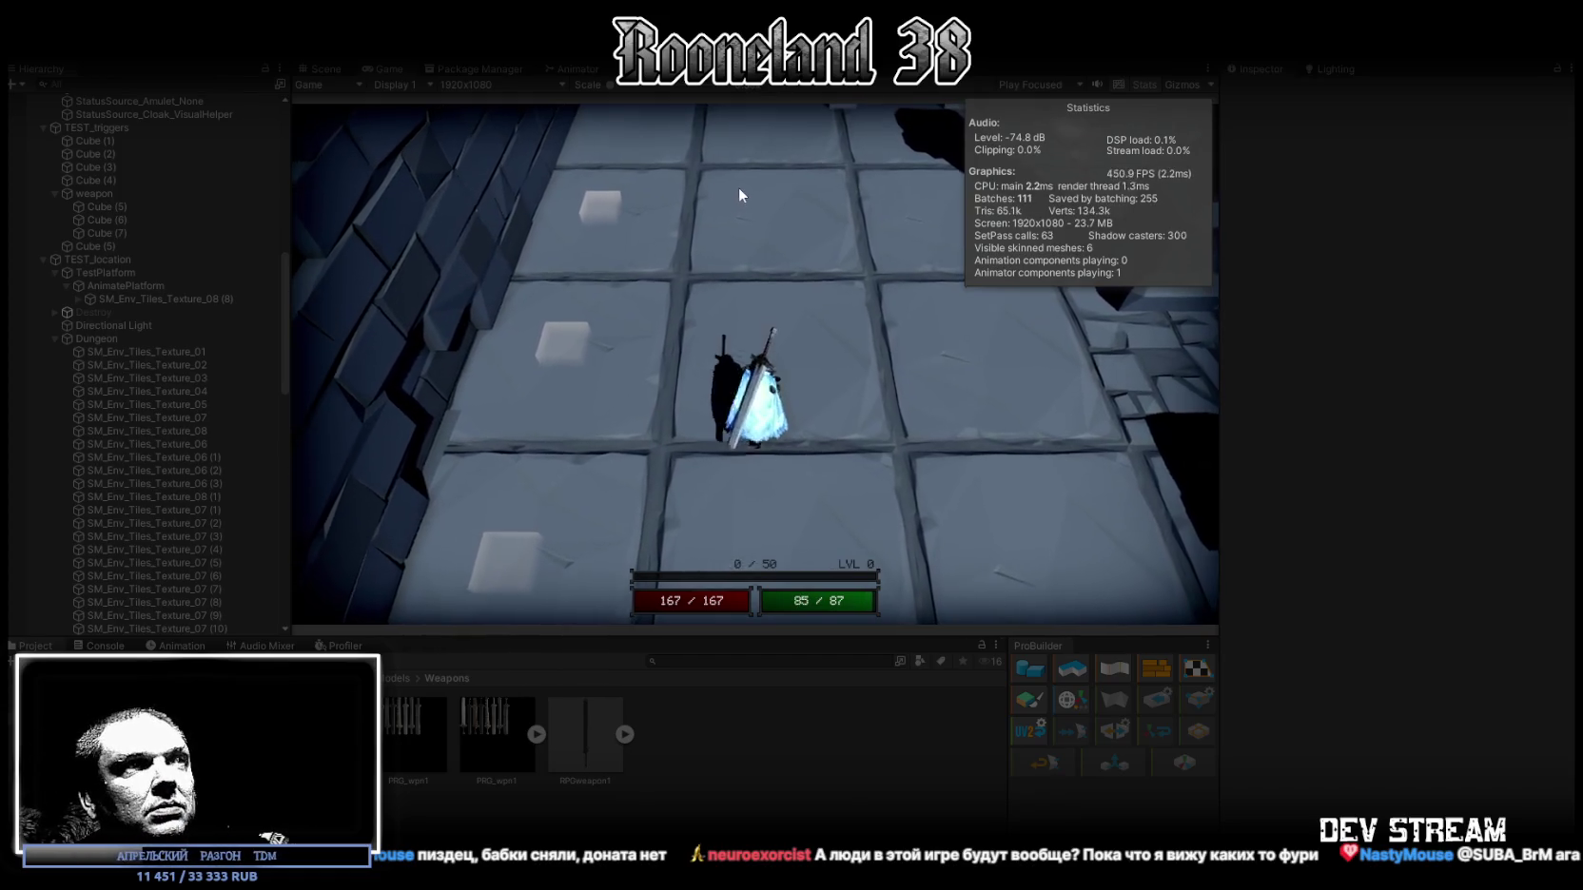
double_click(374, 65)
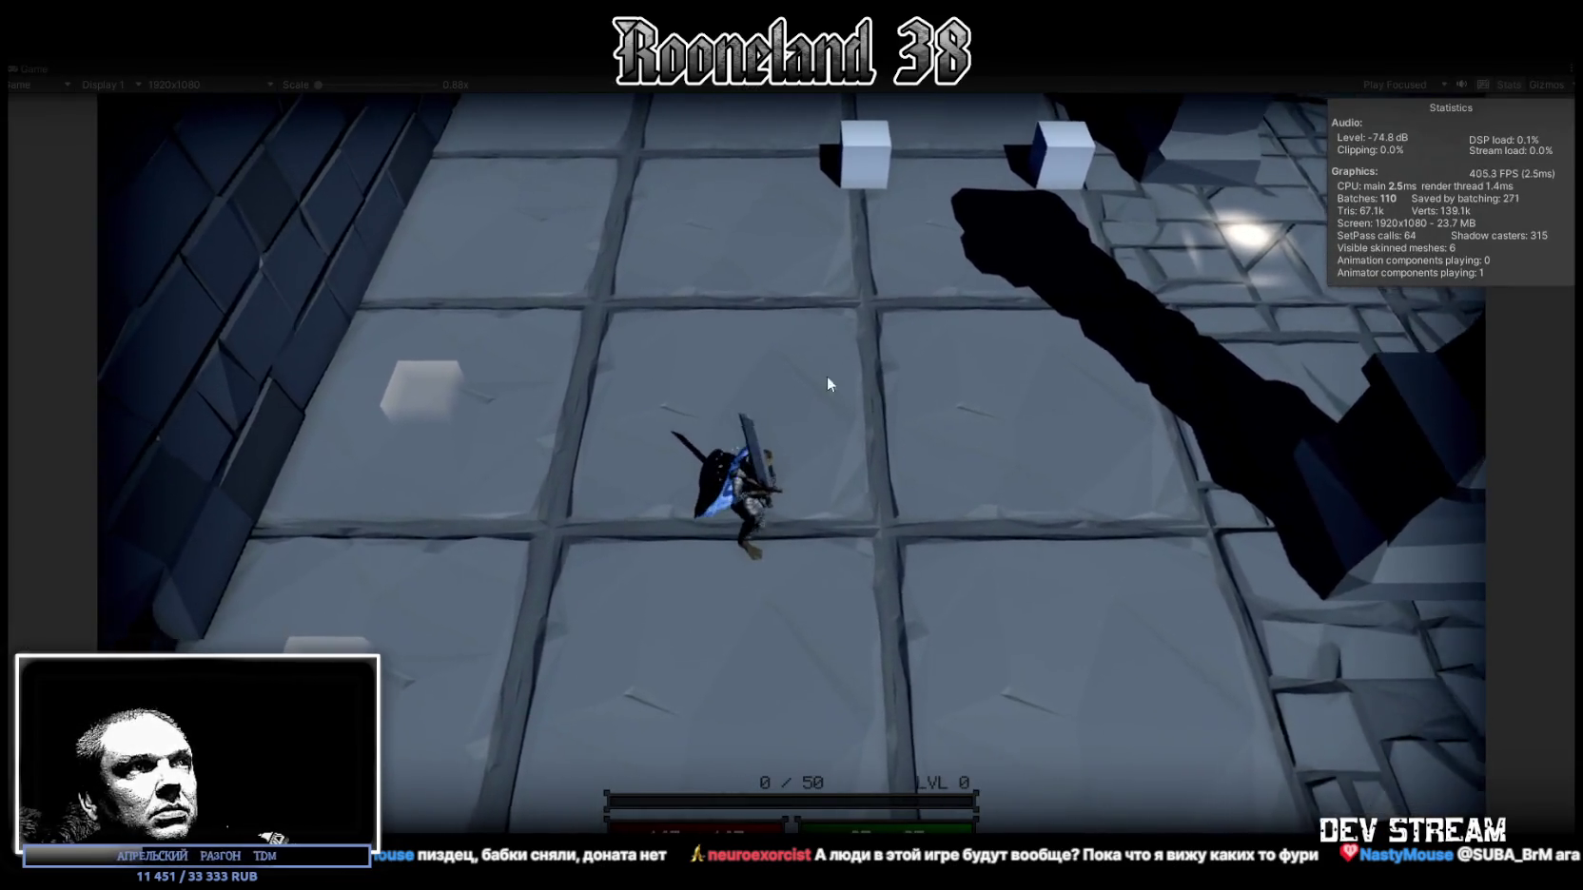
click(849, 379)
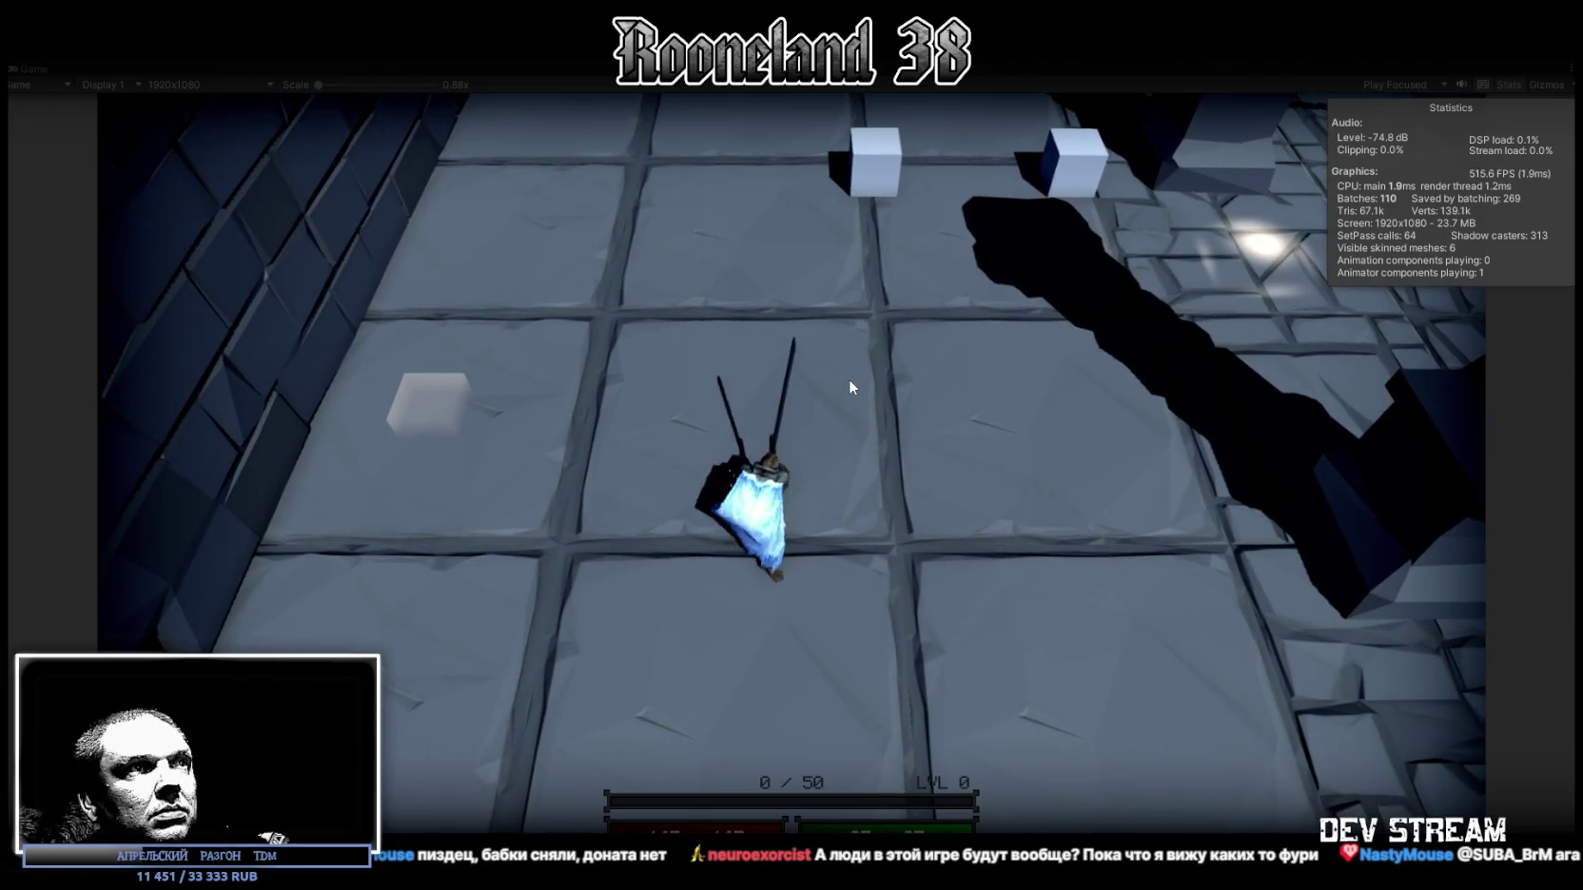
key(d)
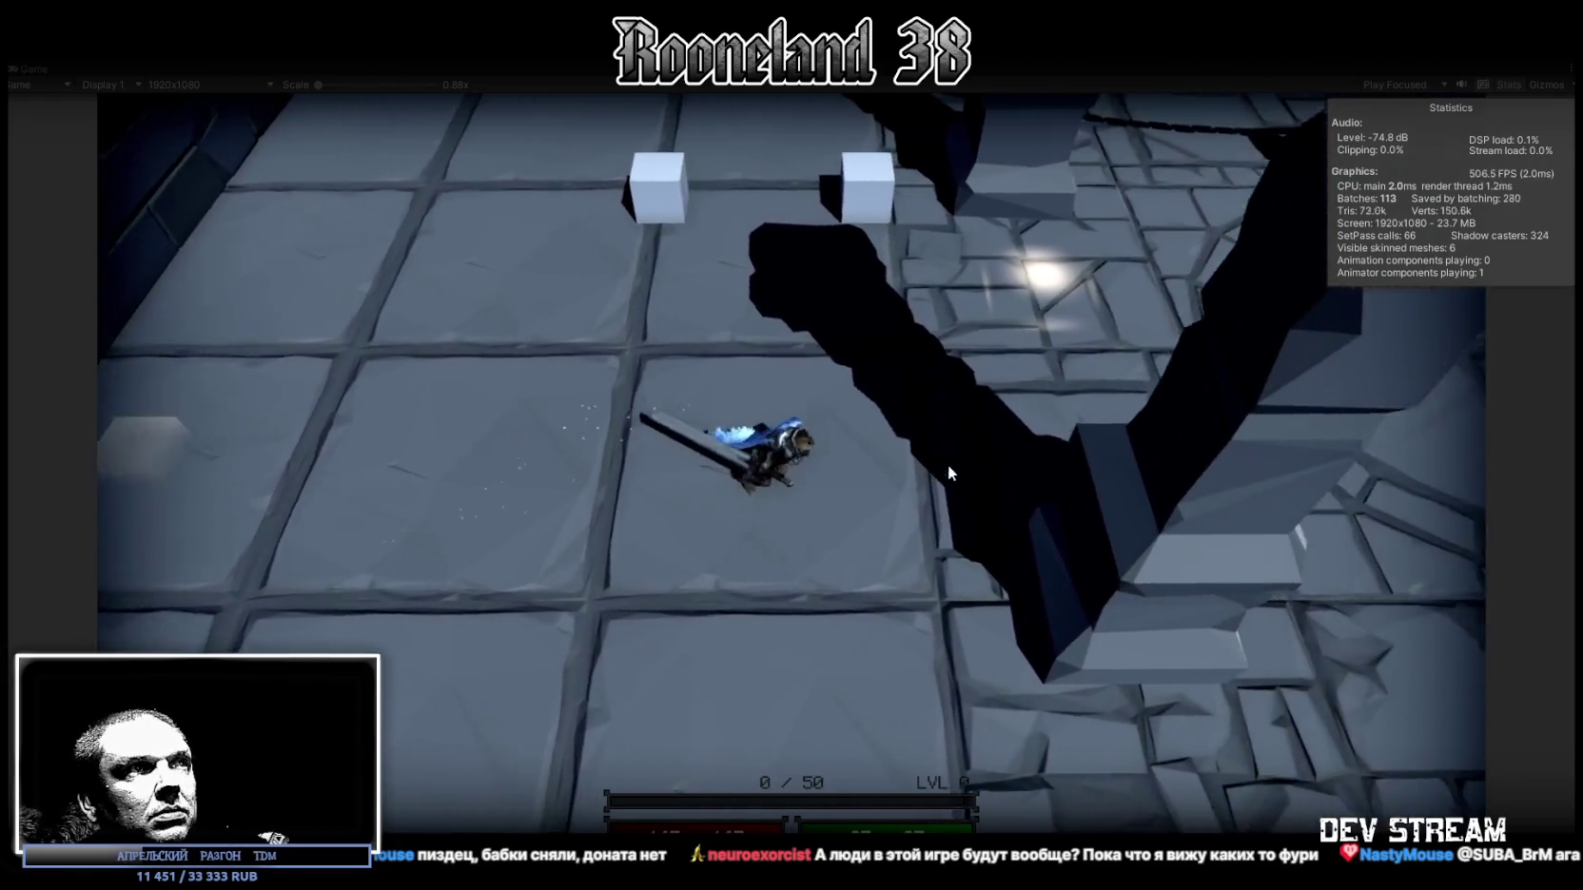
click(856, 444)
key(d)
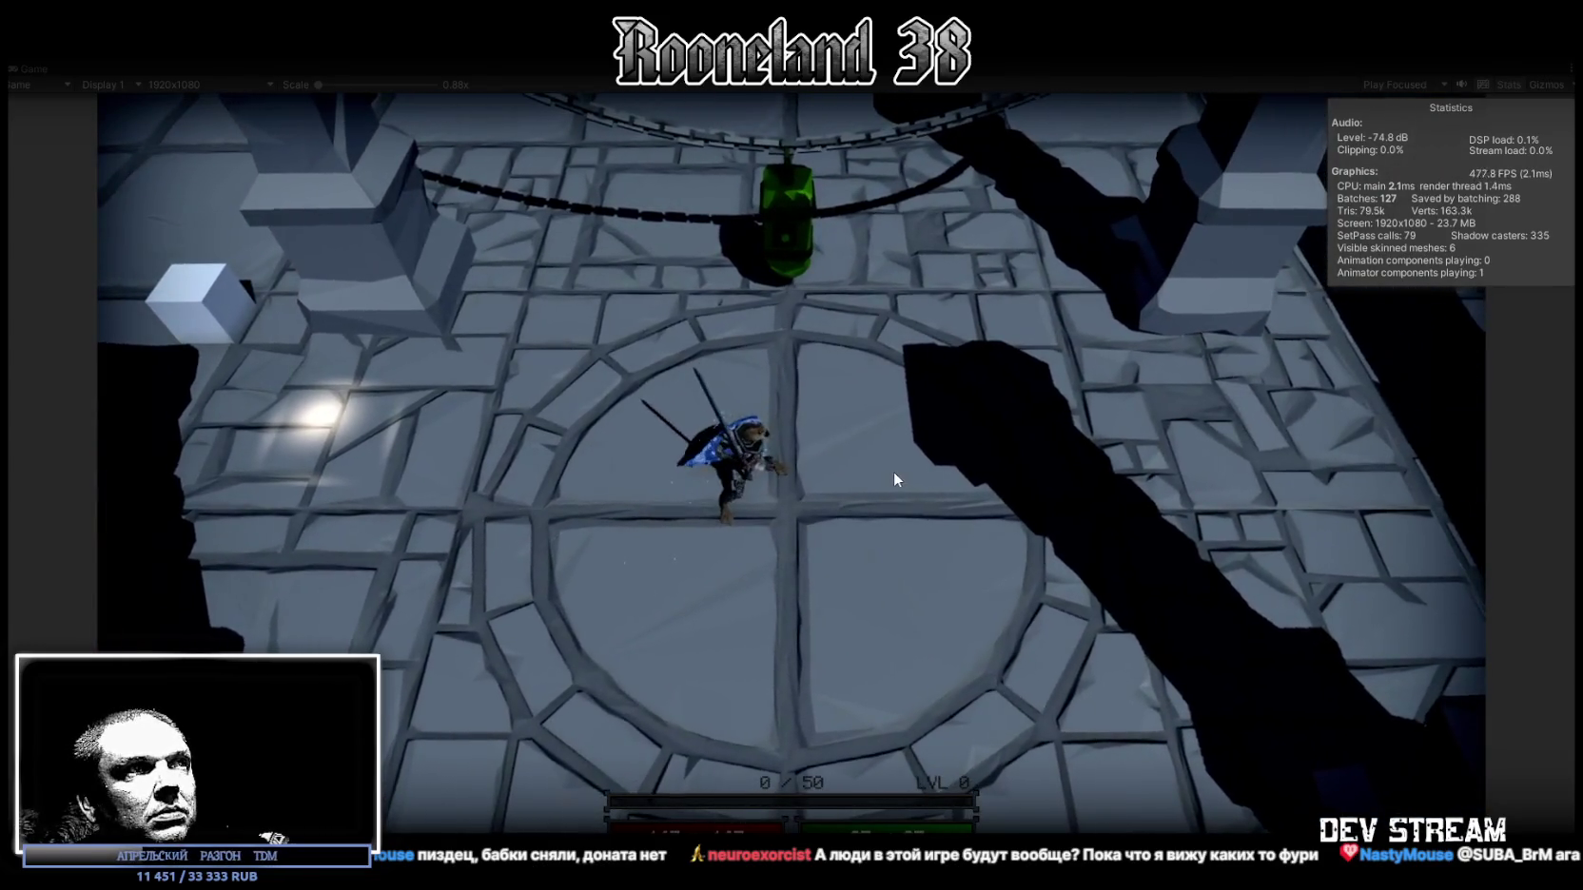
click(894, 471)
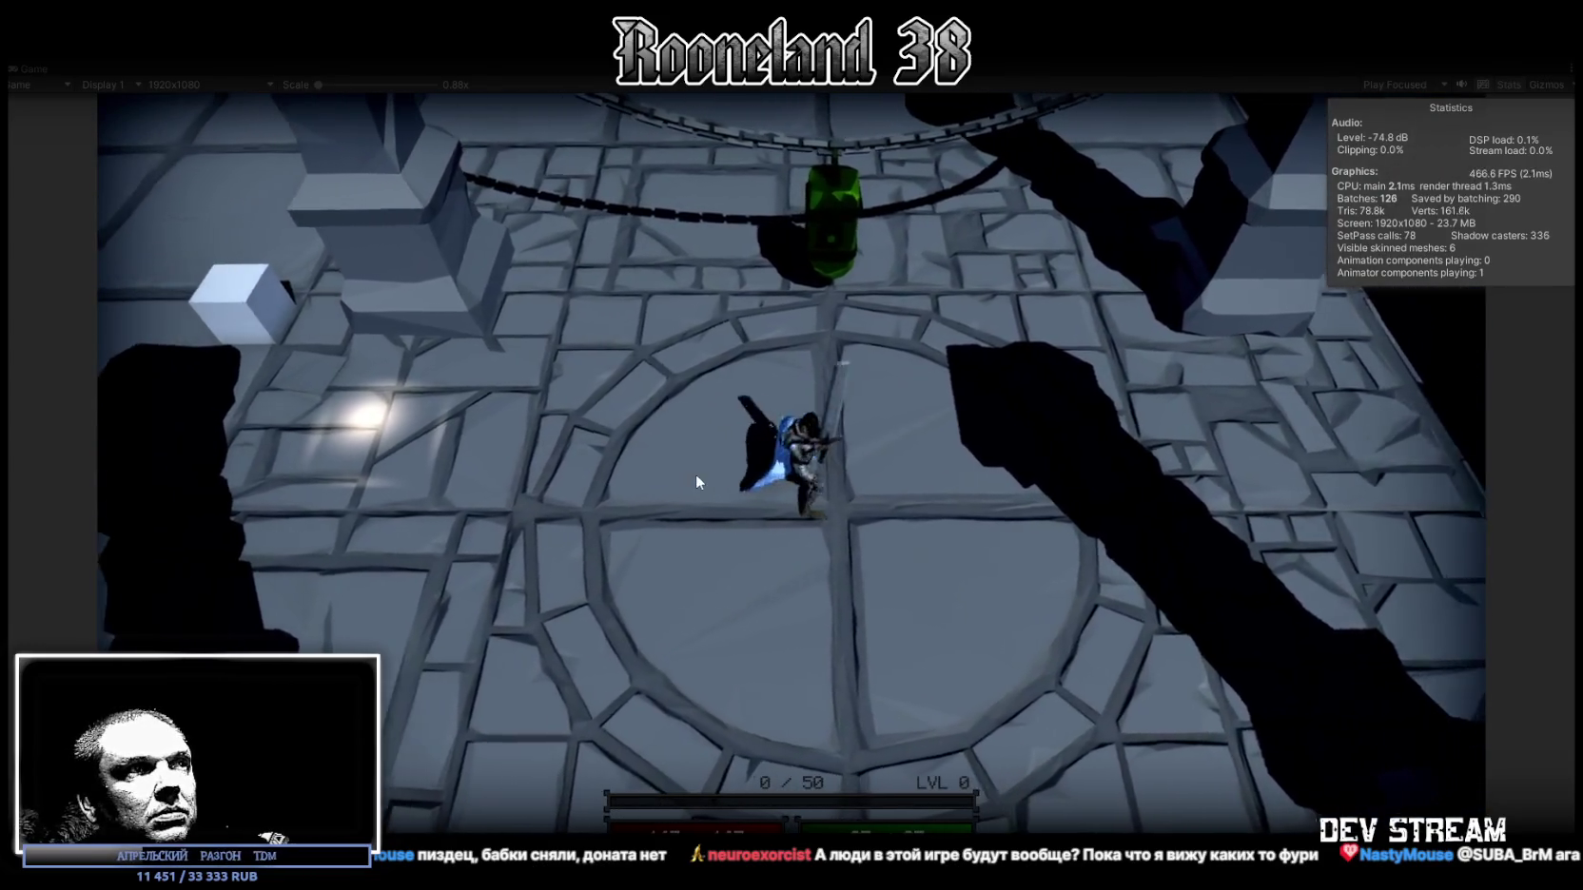
key(w)
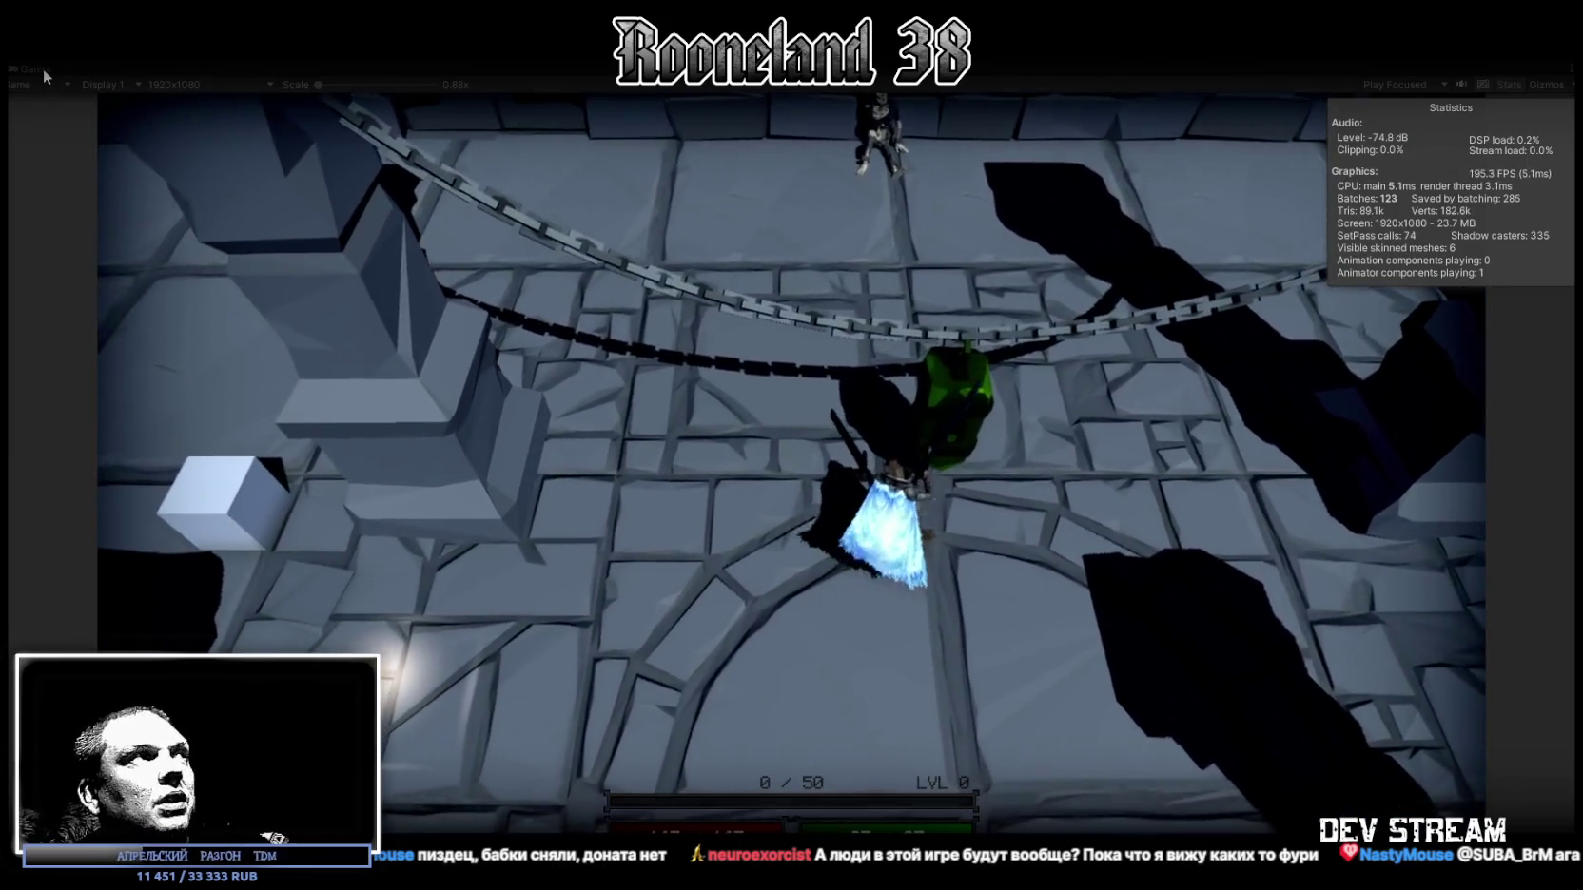
Step: Restore the editor layout and apply a 1024 max size to the texture
double_click(37, 68)
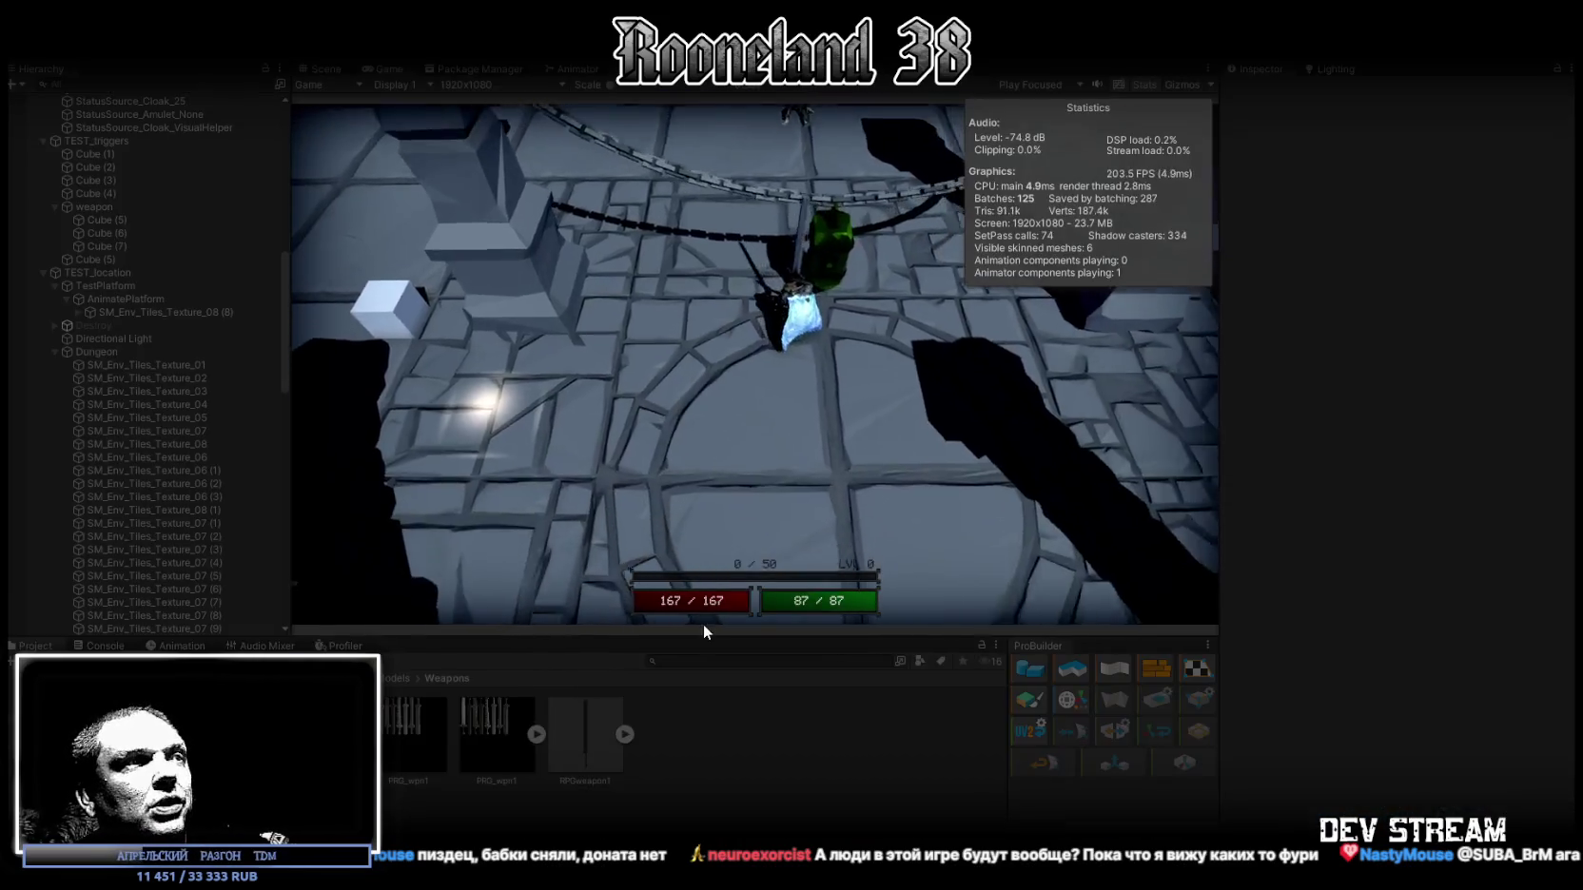
click(1427, 588)
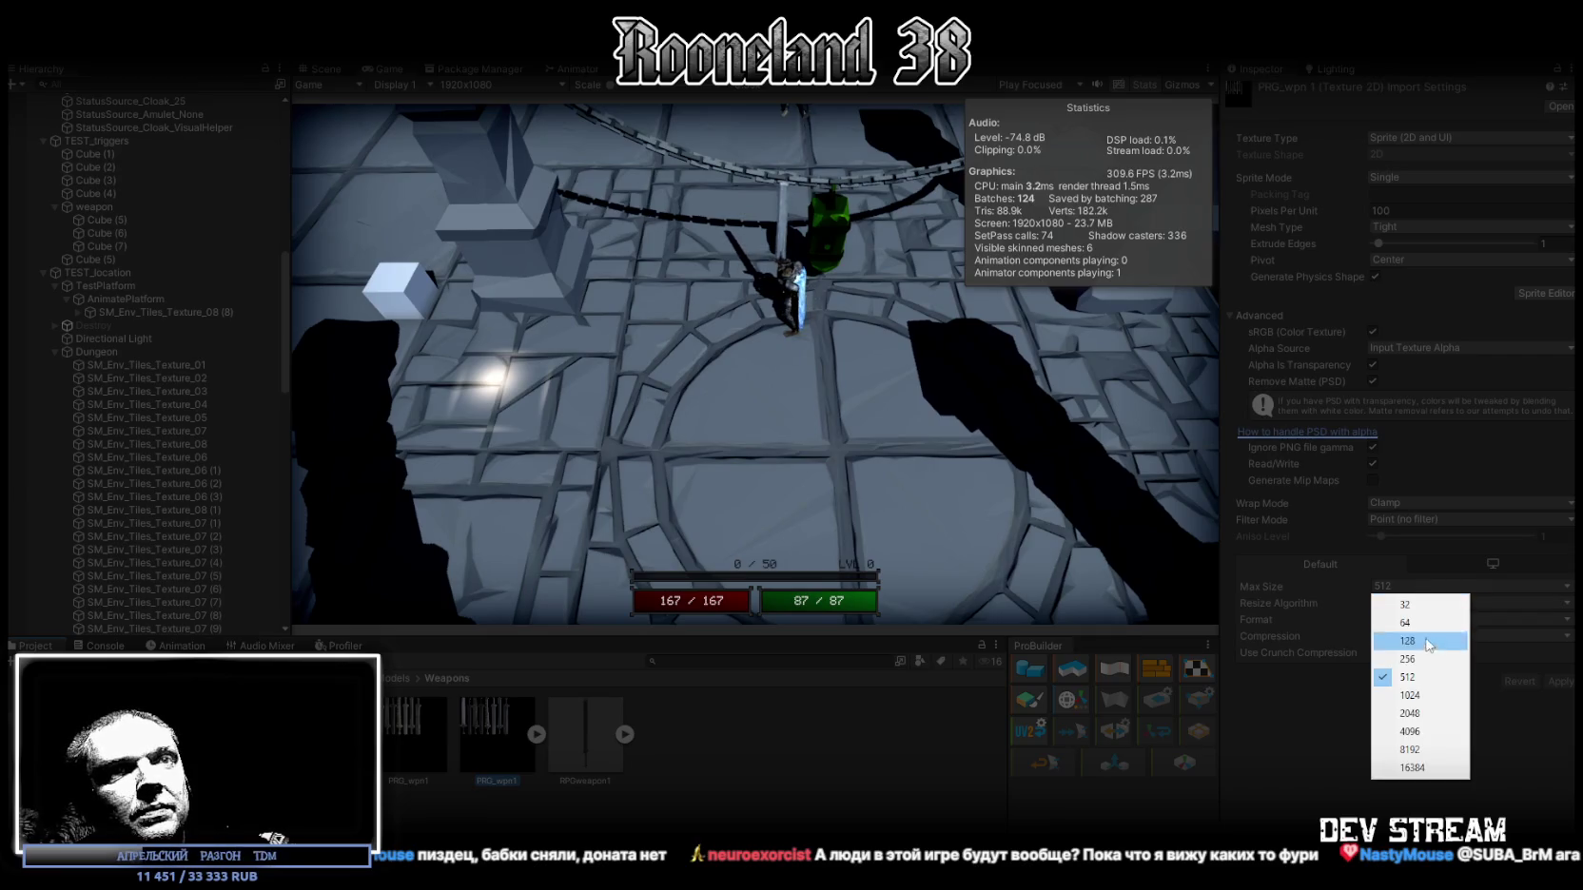
click(1418, 683)
click(1560, 683)
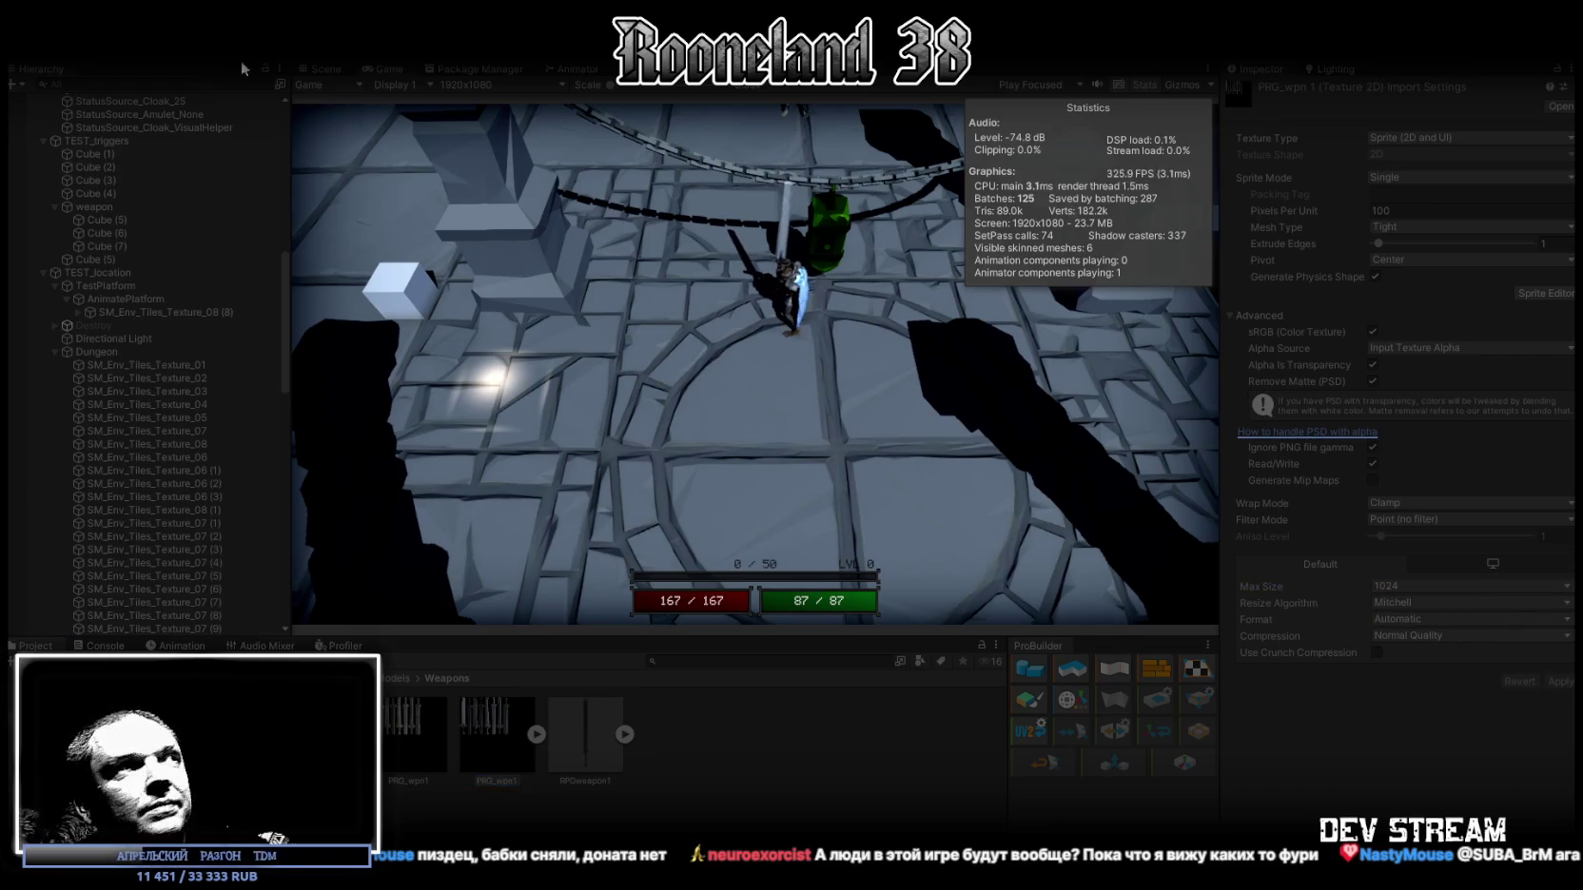
Step: Maximize the Game view, walk the character down through the arena, then stop playing
double_click(387, 69)
key(s)
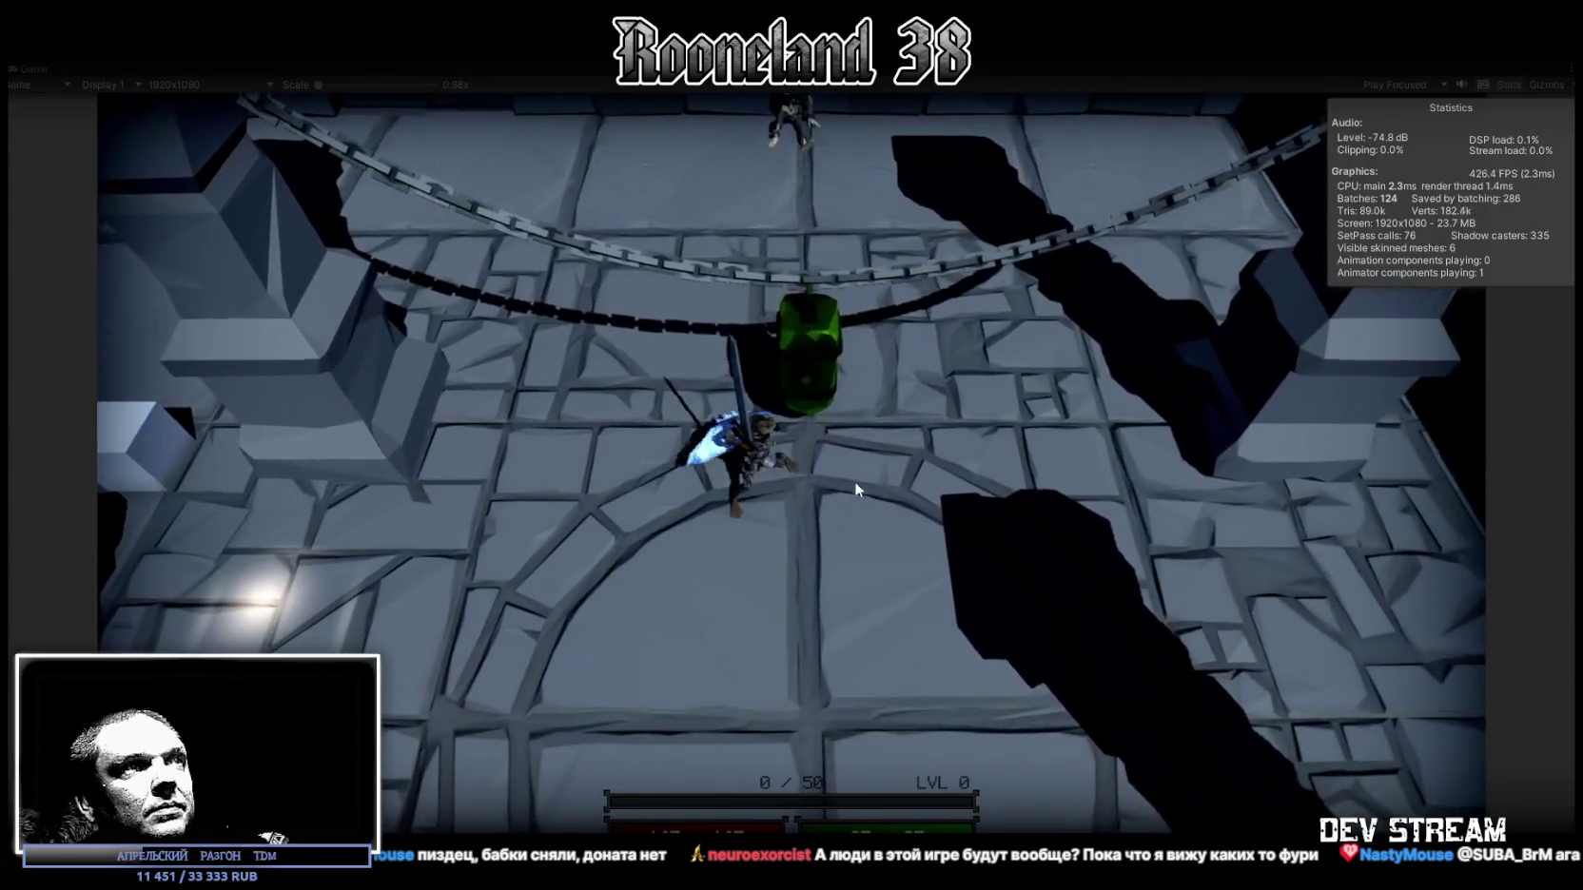
key(s)
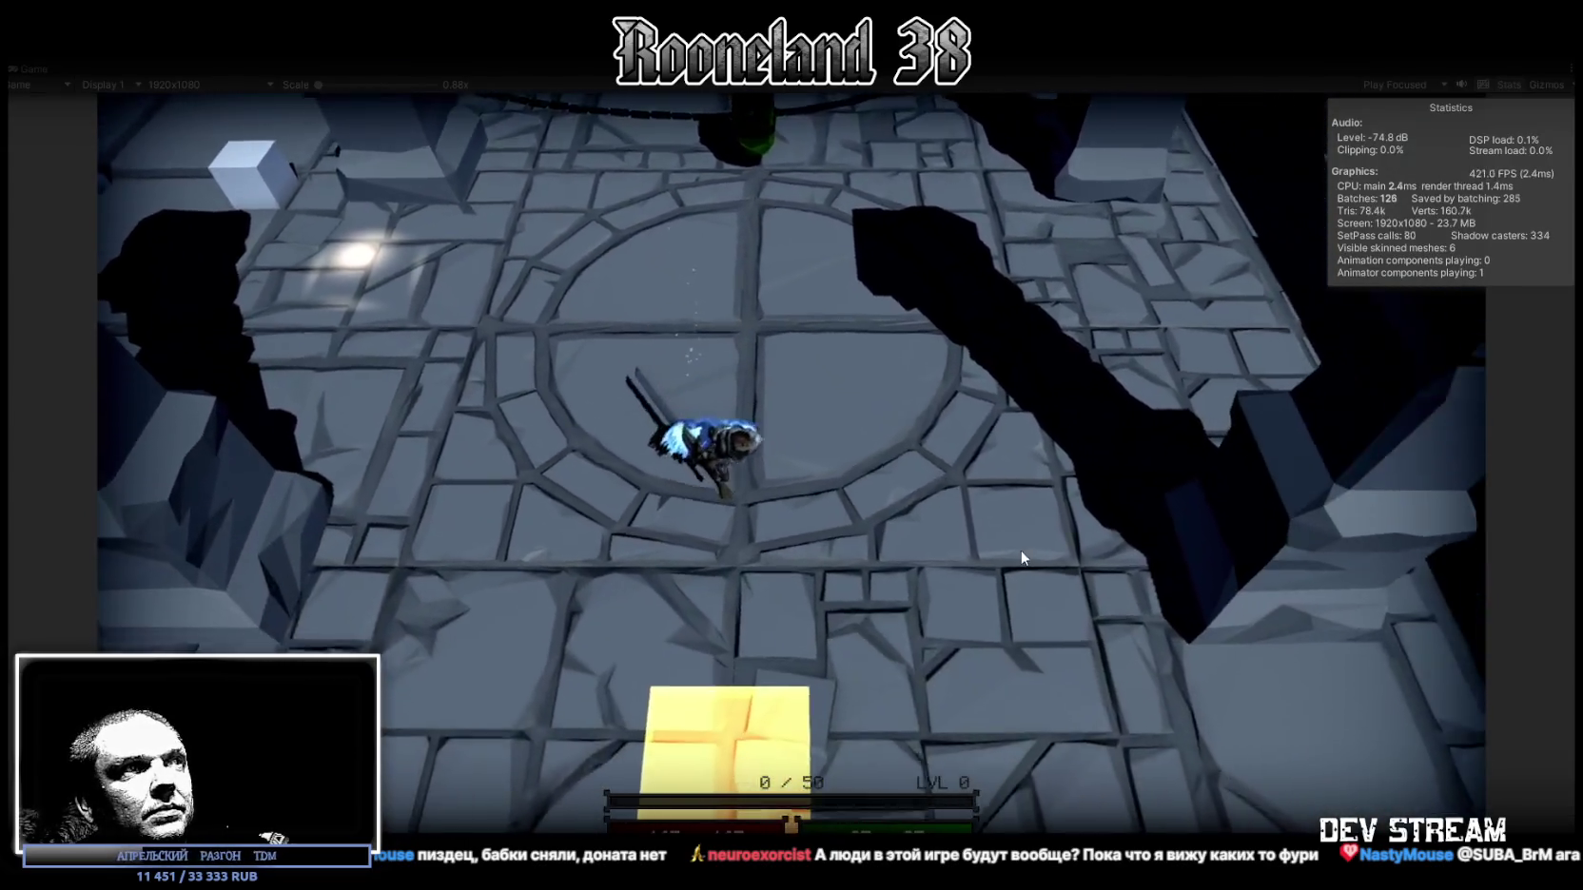
key(s)
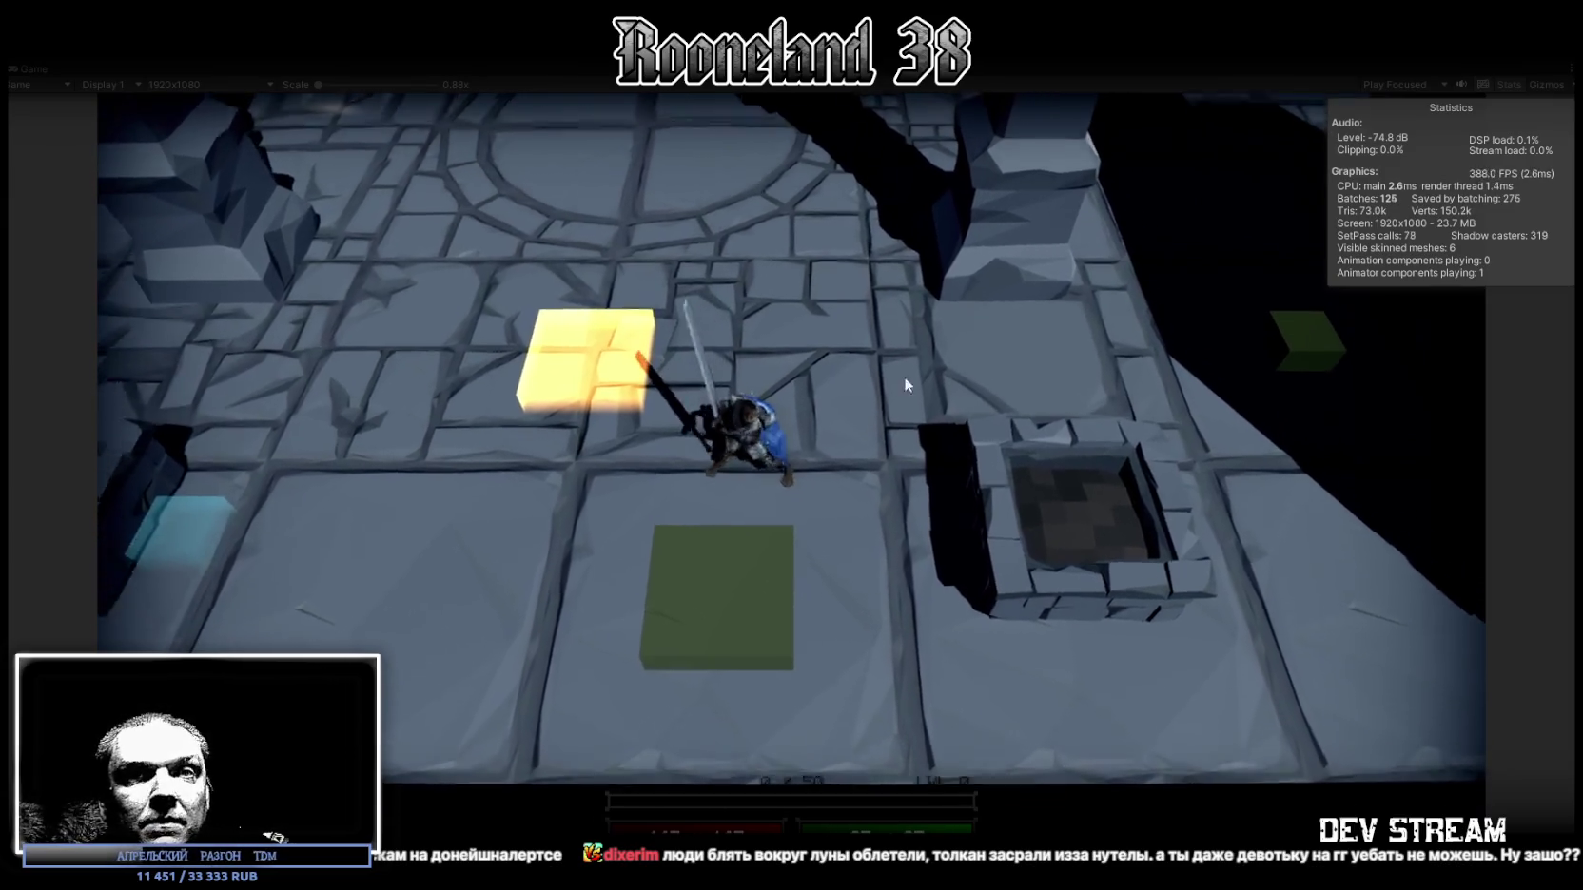
key(ctrl+p)
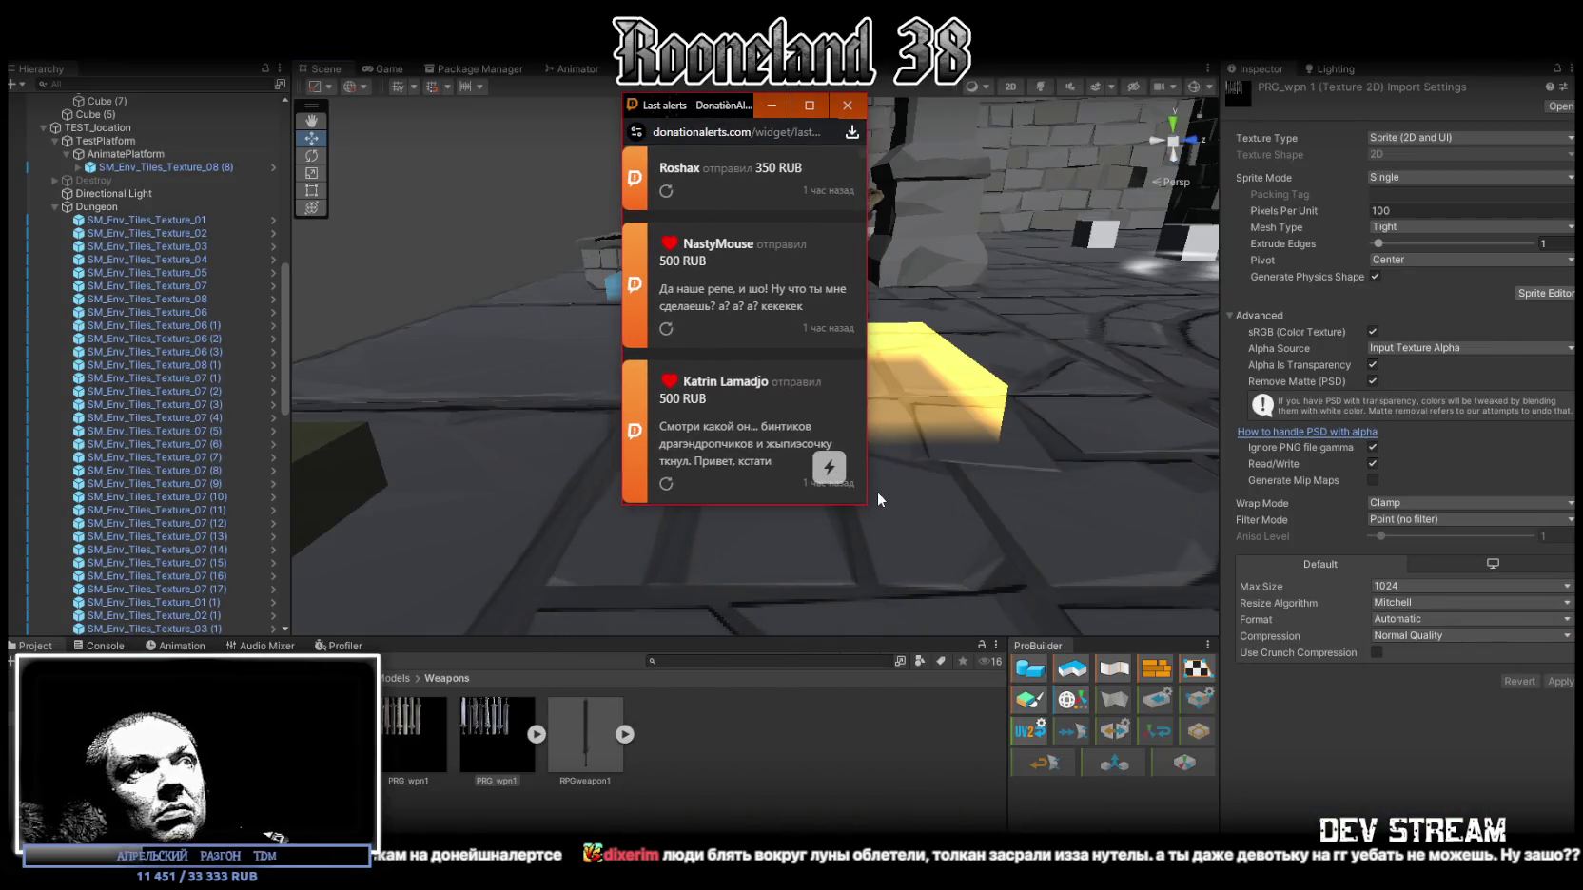
drag(876, 511, 1185, 564)
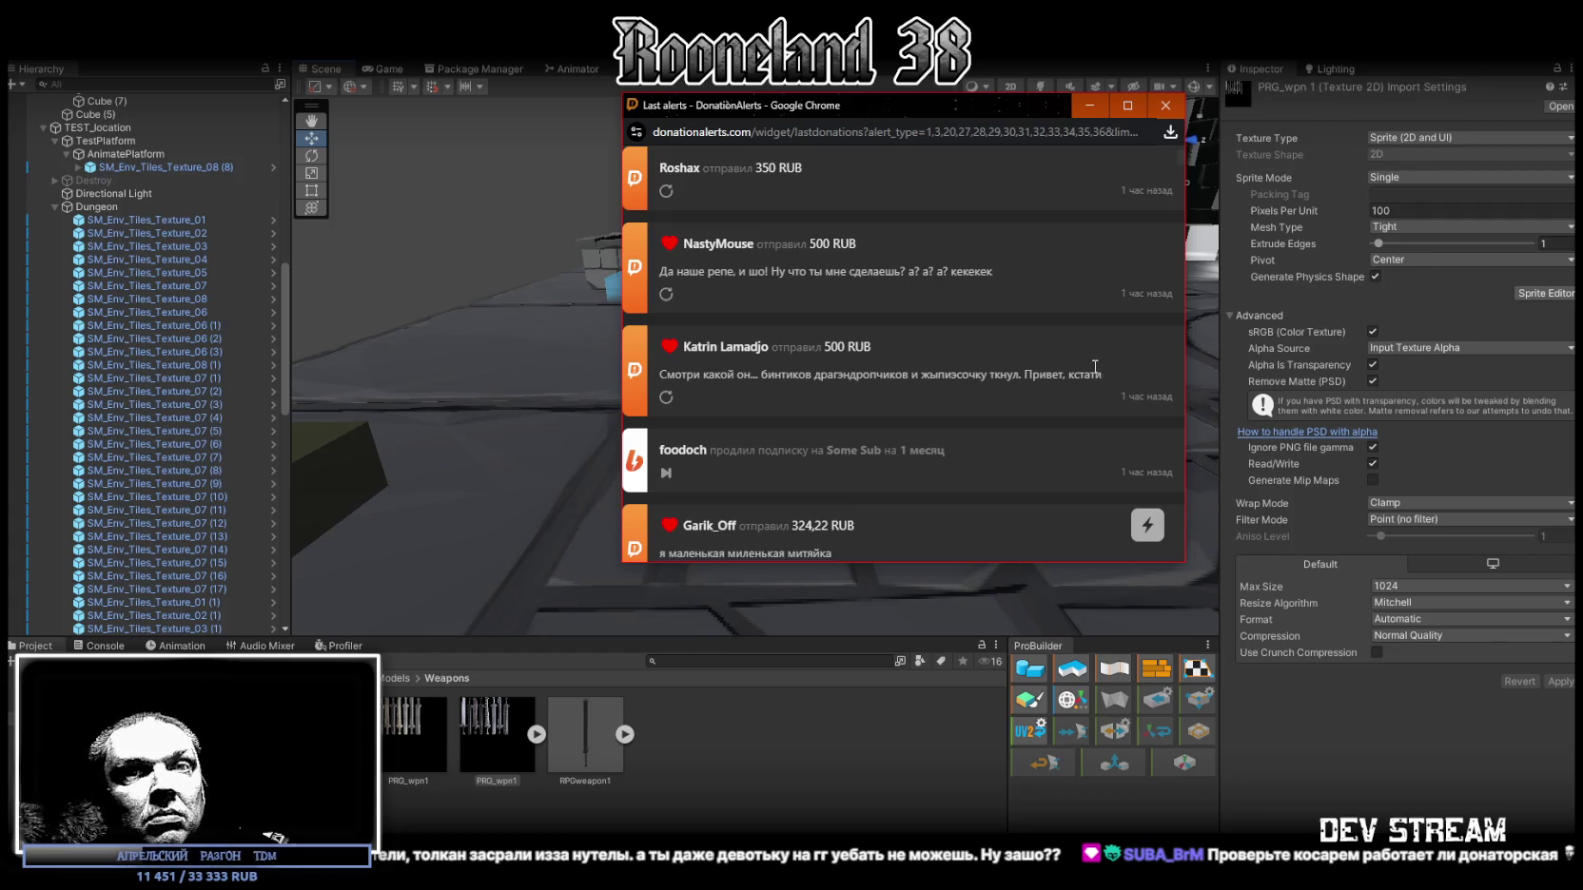
scroll(900, 334, down, 4)
scroll(881, 351, up, 5)
scroll(915, 369, down, 3)
scroll(915, 367, up, 3)
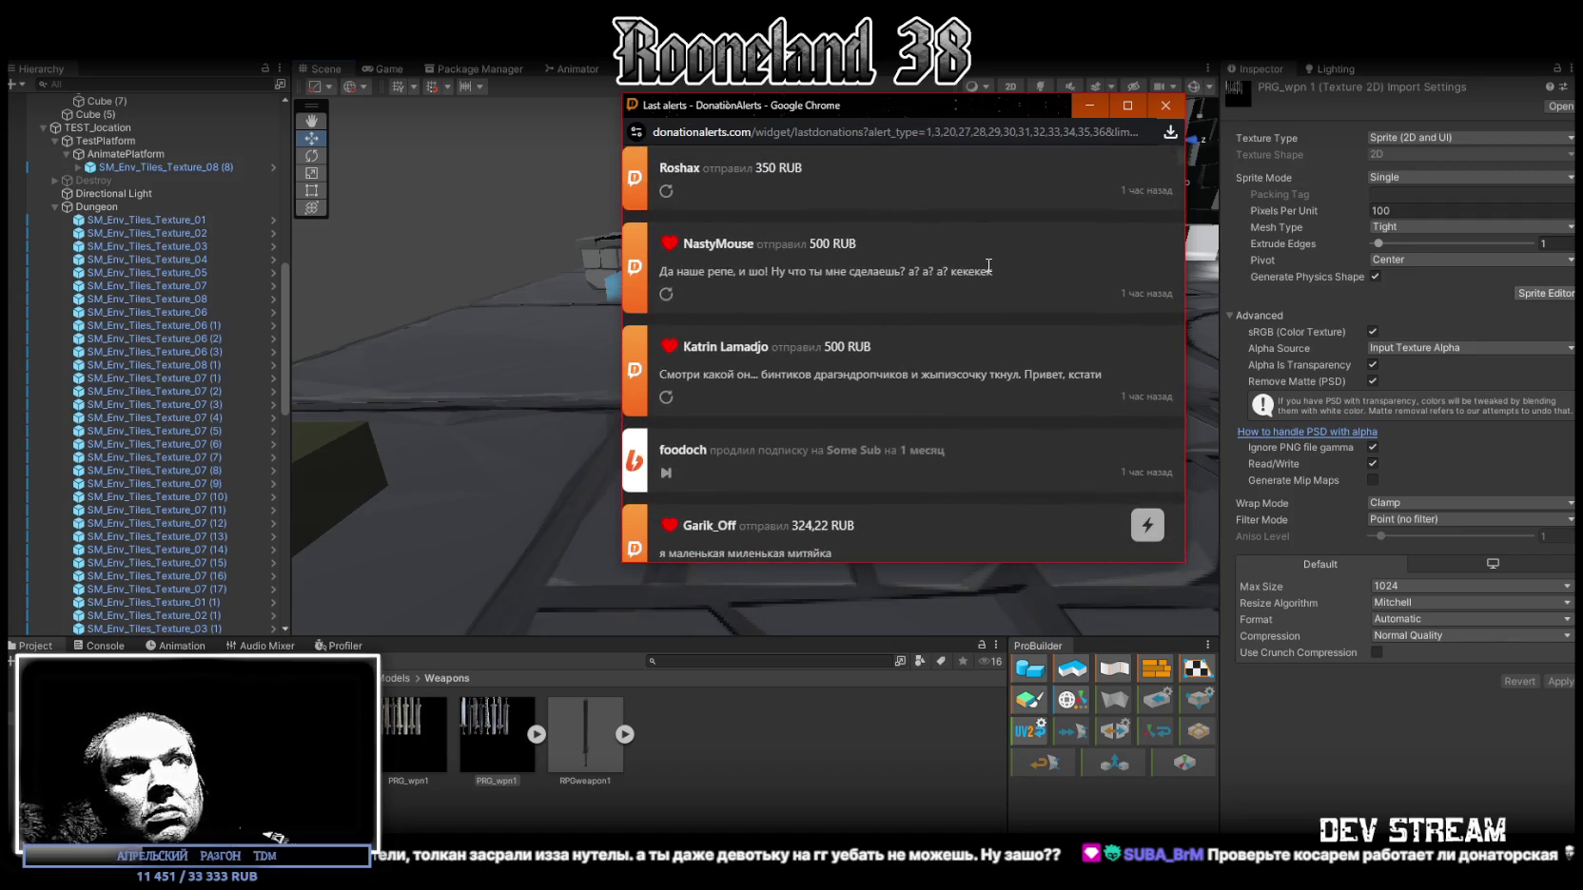
drag(846, 103, 0, 114)
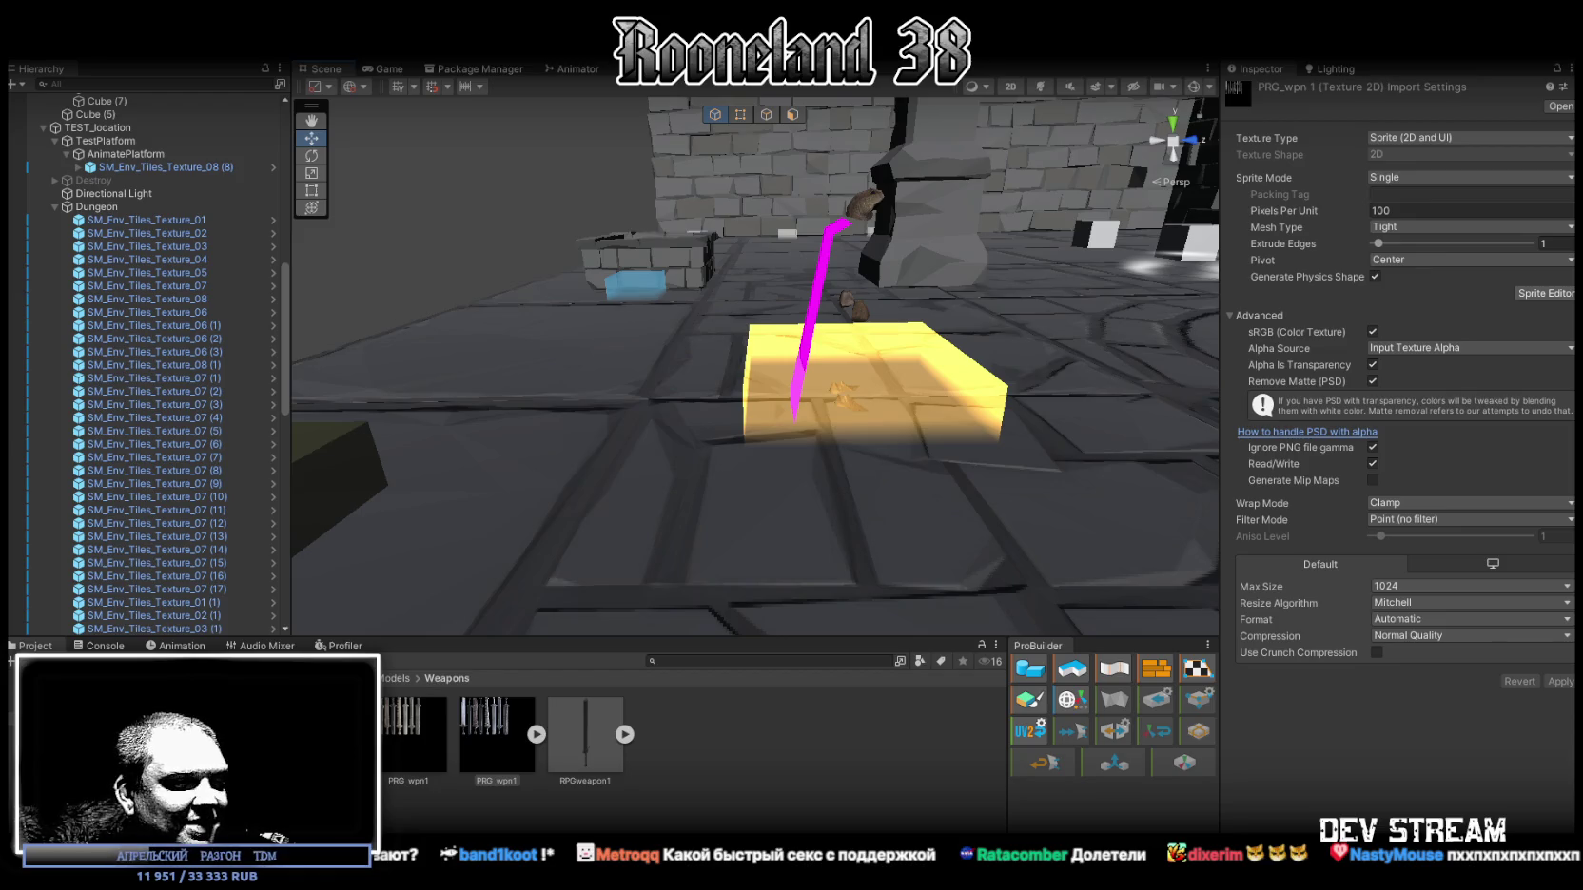
key(alt+Tab)
mouse_move(1158, 561)
mouse_down()
mouse_move(999, 540)
mouse_move(1051, 518)
mouse_up()
scroll(1051, 518, up, 3)
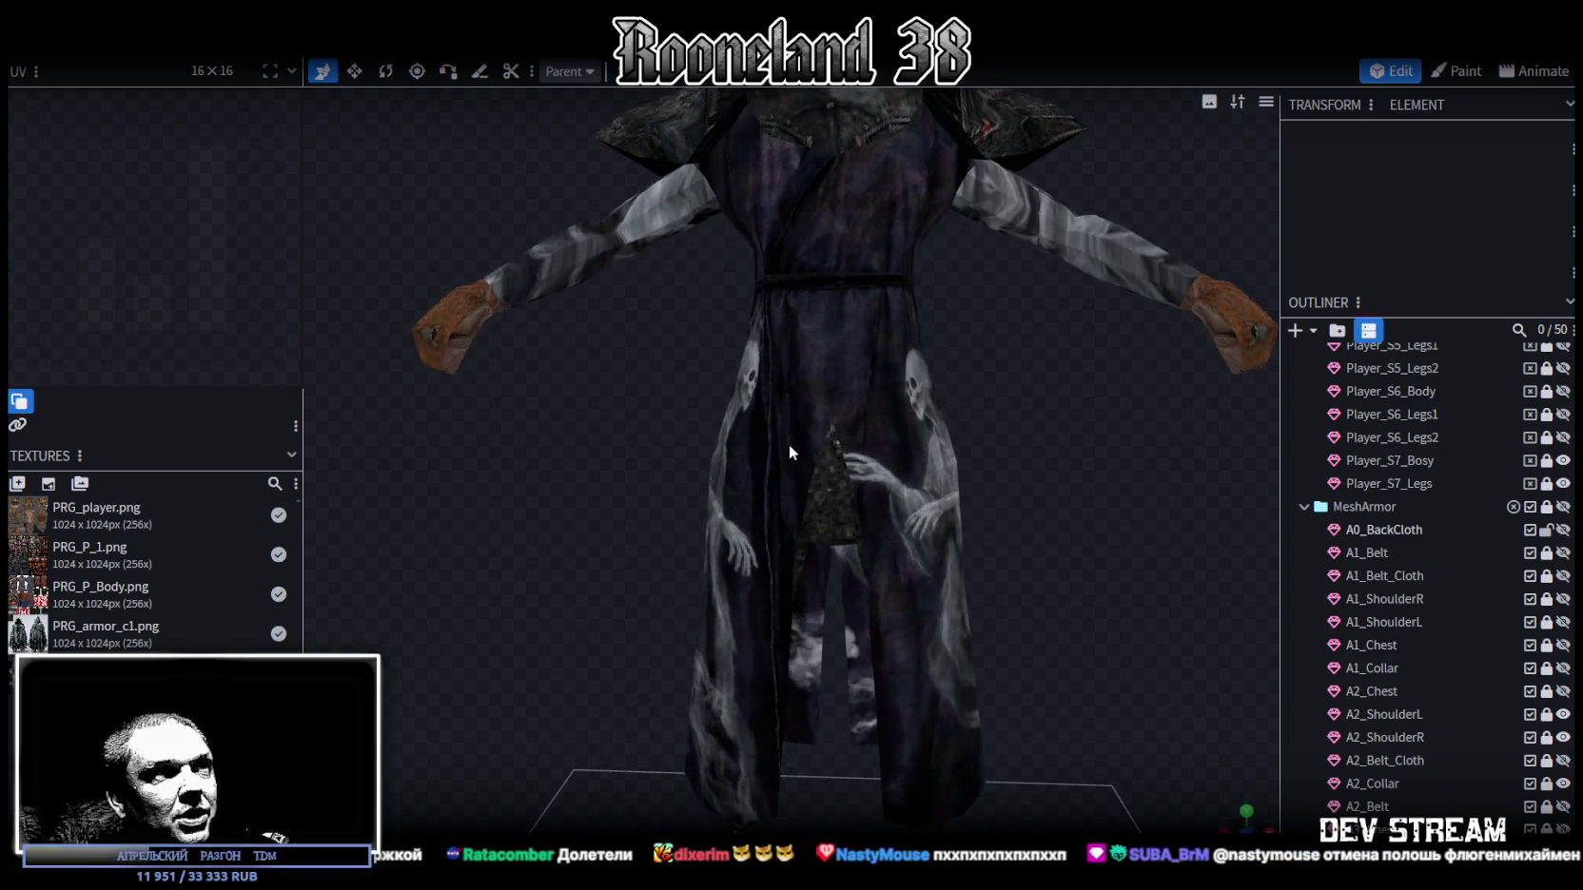
mouse_move(1044, 438)
mouse_down()
mouse_move(587, 450)
mouse_move(600, 431)
mouse_up()
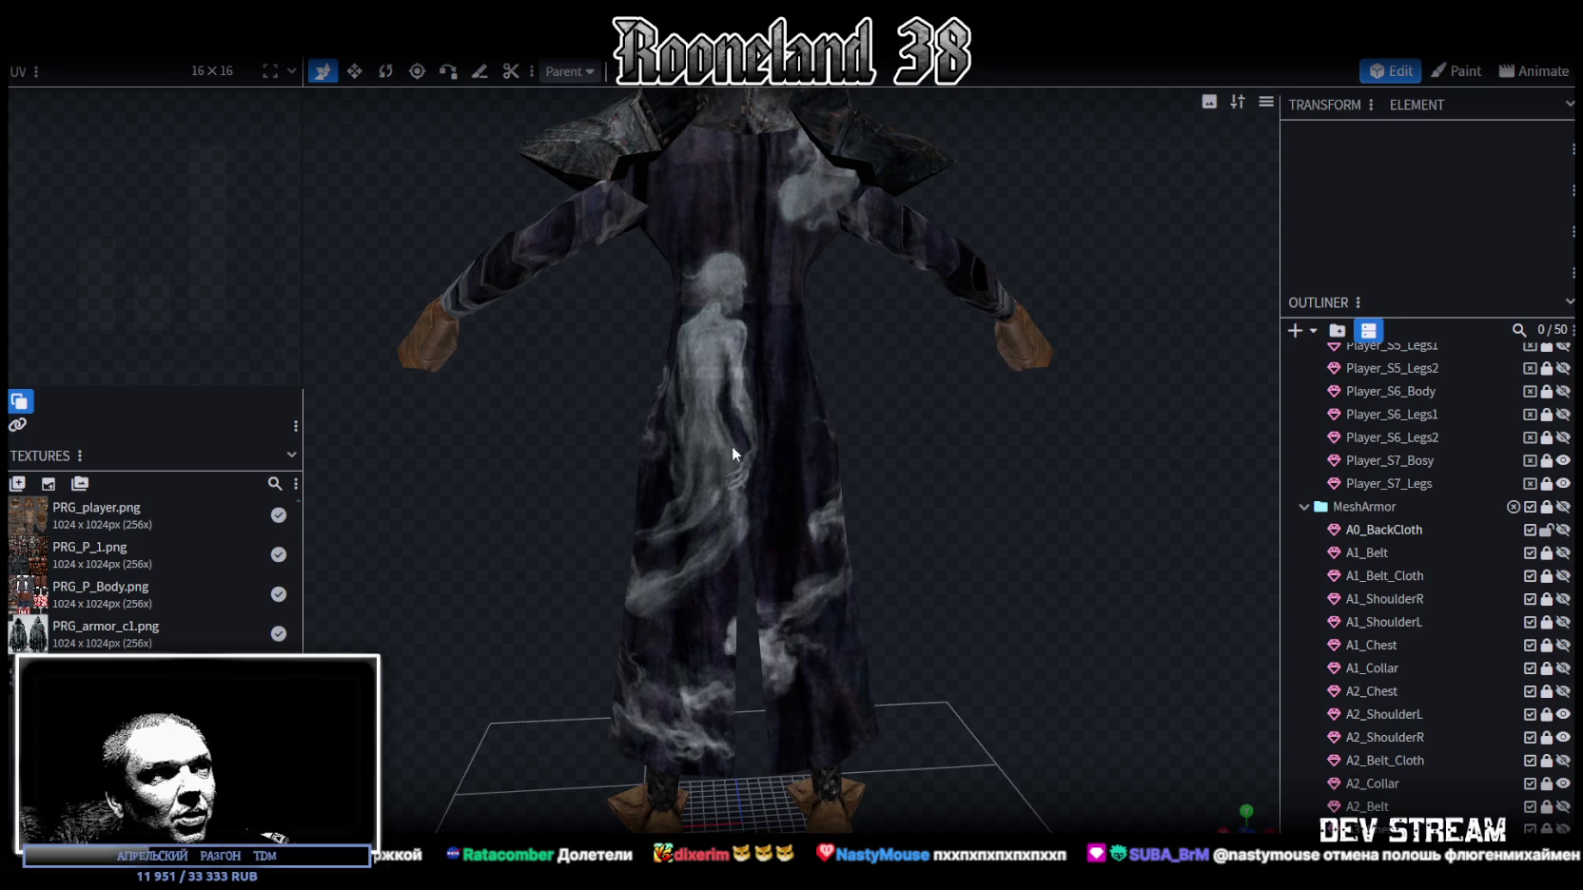
mouse_move(990, 483)
mouse_down()
mouse_move(547, 476)
mouse_move(789, 538)
mouse_up()
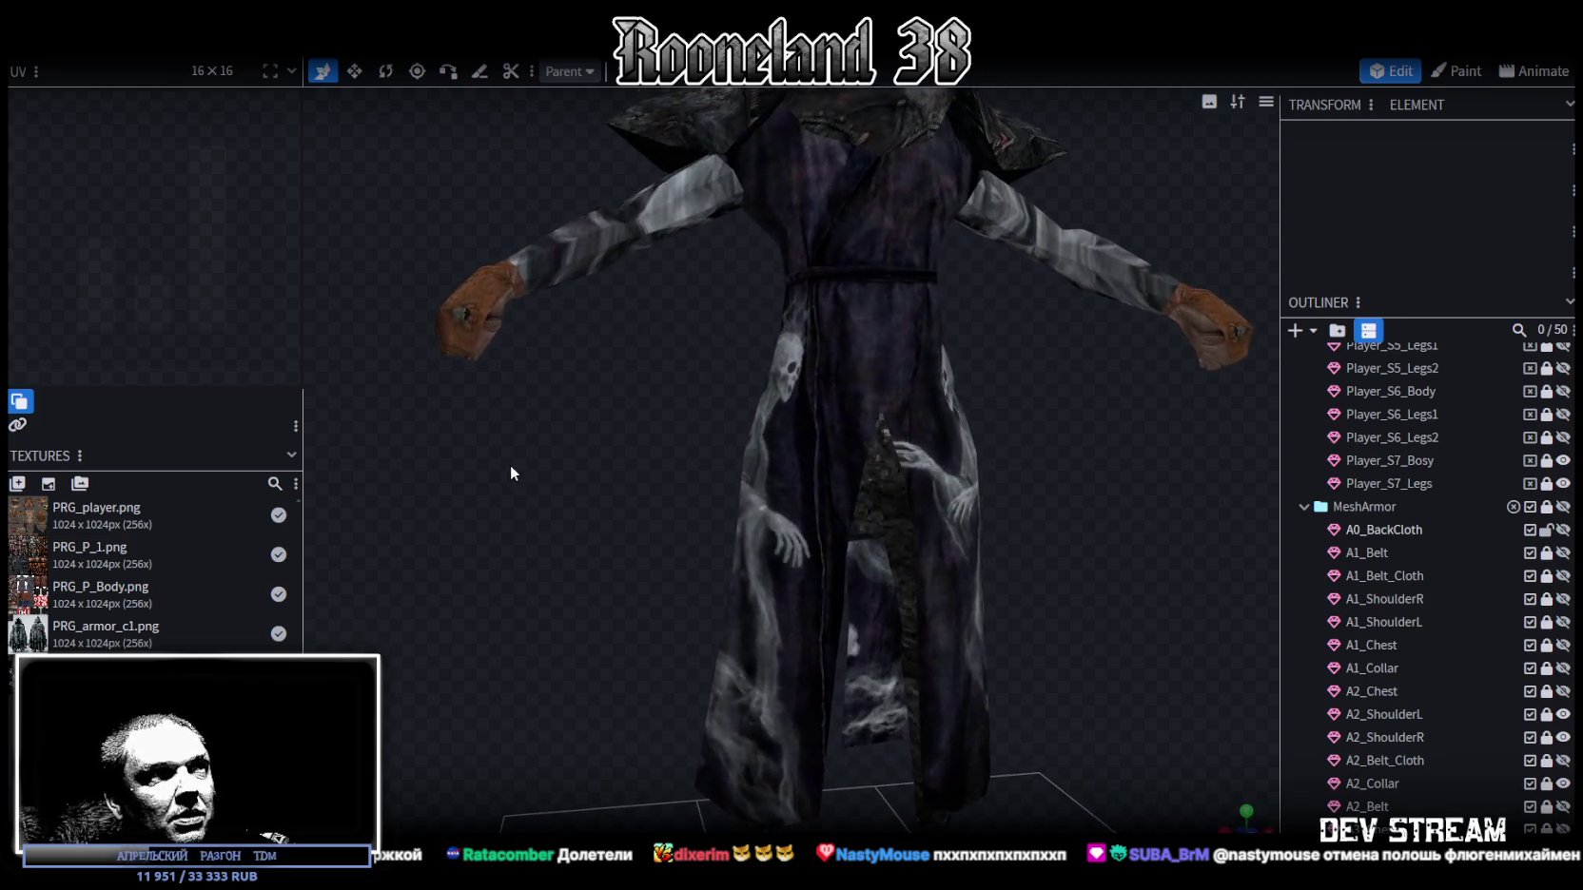
mouse_move(1073, 466)
mouse_down()
mouse_move(996, 495)
mouse_move(792, 495)
mouse_move(1104, 520)
mouse_move(1027, 509)
mouse_up()
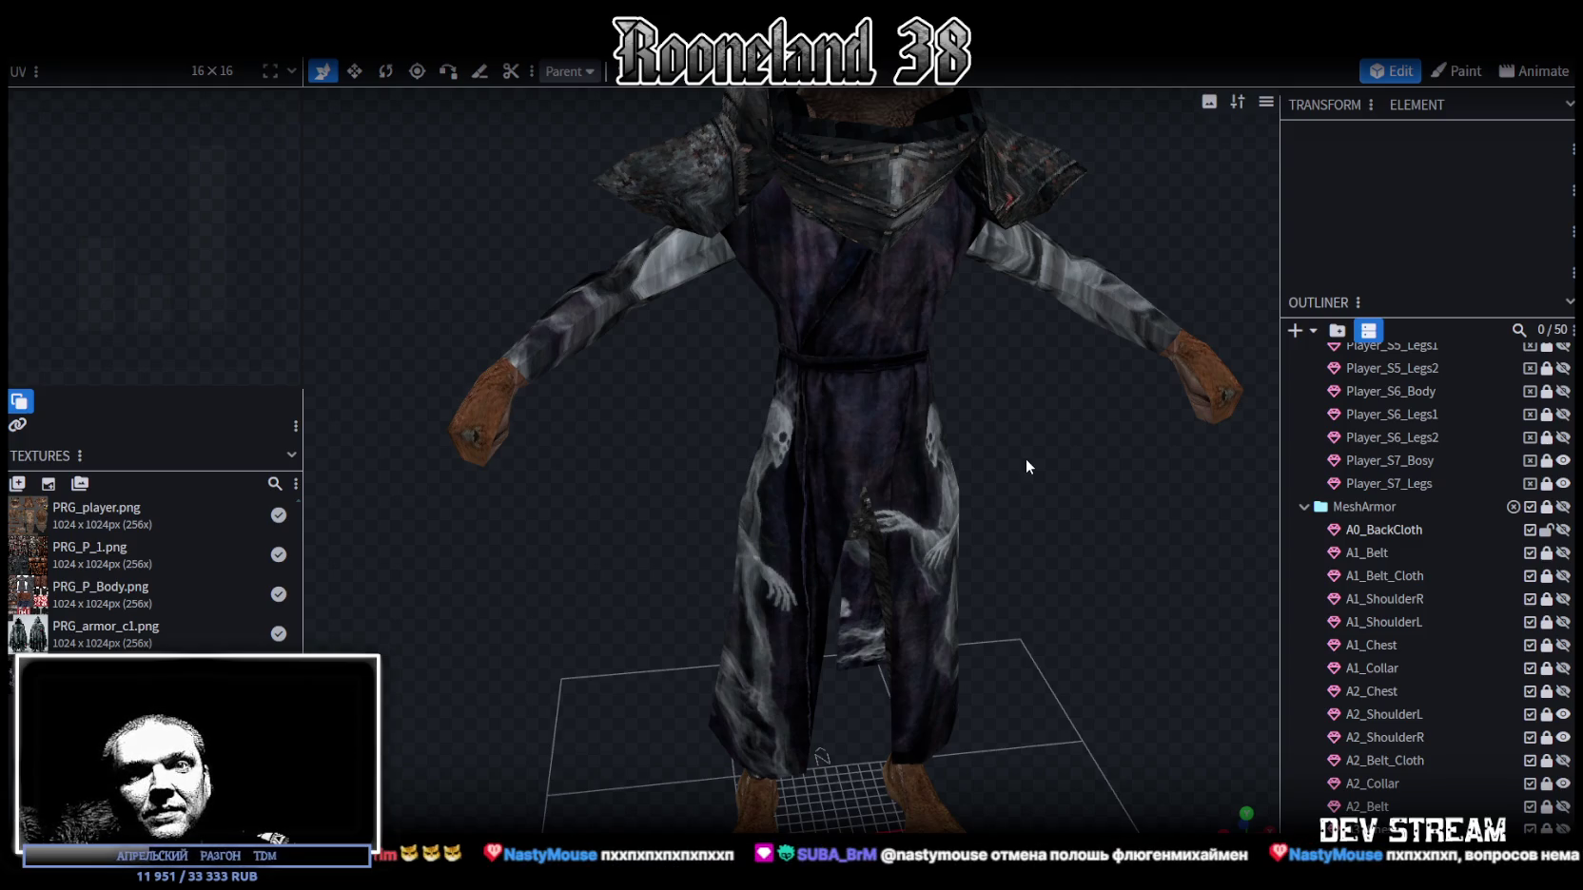
mouse_move(1026, 446)
mouse_down()
mouse_move(835, 495)
mouse_move(597, 485)
mouse_move(1104, 501)
mouse_move(1233, 583)
mouse_move(1275, 589)
mouse_move(1028, 515)
mouse_move(940, 435)
mouse_move(929, 417)
mouse_move(956, 395)
mouse_move(968, 342)
mouse_move(1037, 314)
mouse_move(1113, 350)
mouse_move(1006, 501)
mouse_move(612, 509)
mouse_move(484, 488)
mouse_move(723, 461)
mouse_move(1037, 495)
mouse_move(1080, 483)
mouse_up()
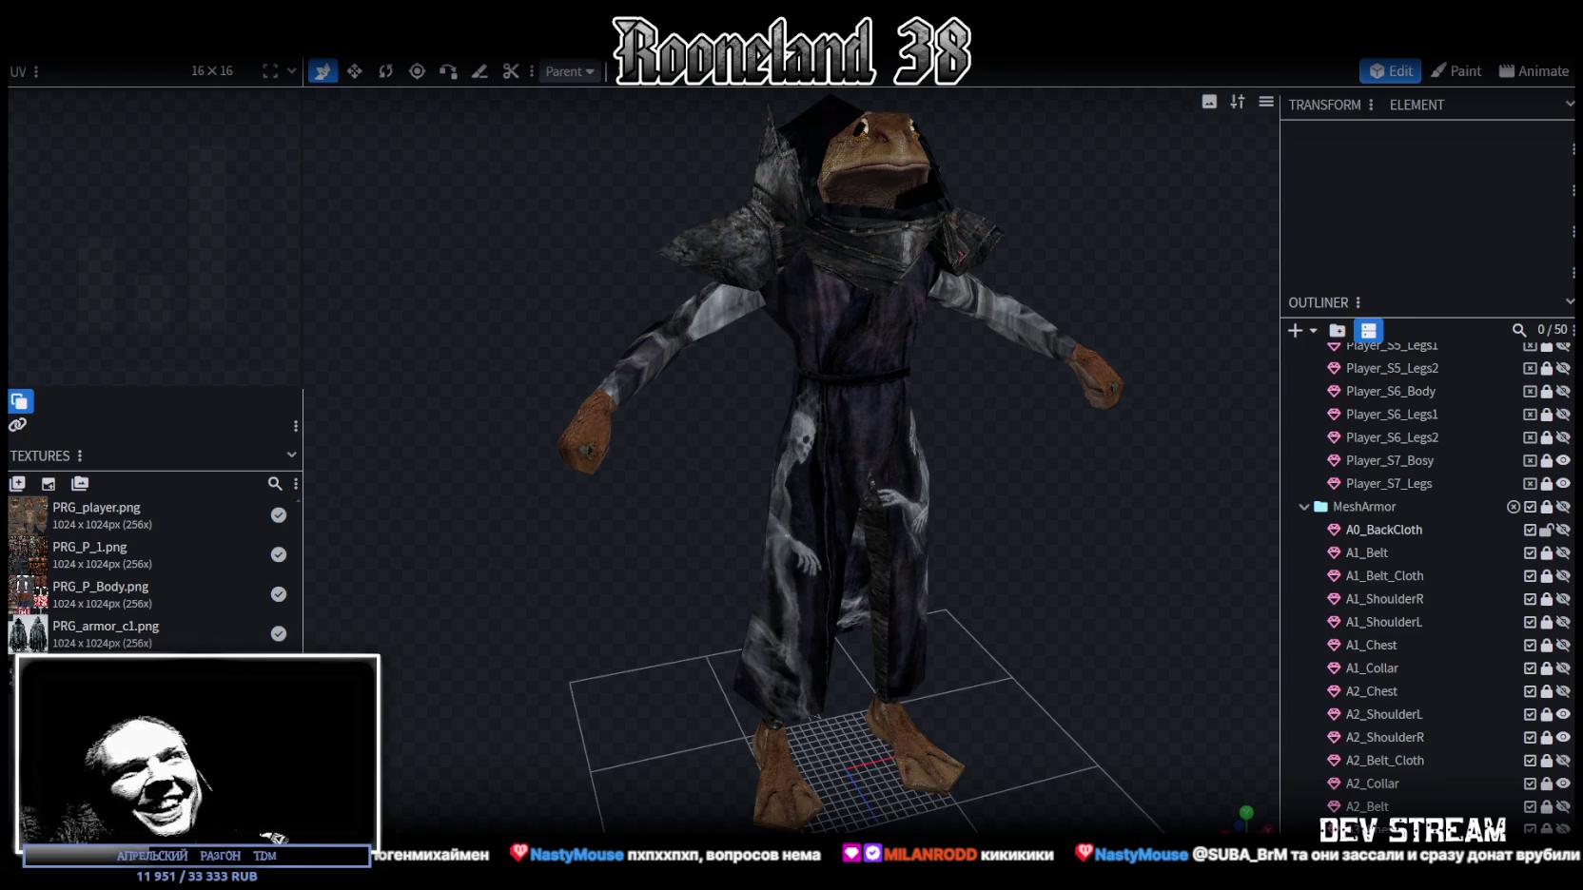
key(alt+Tab)
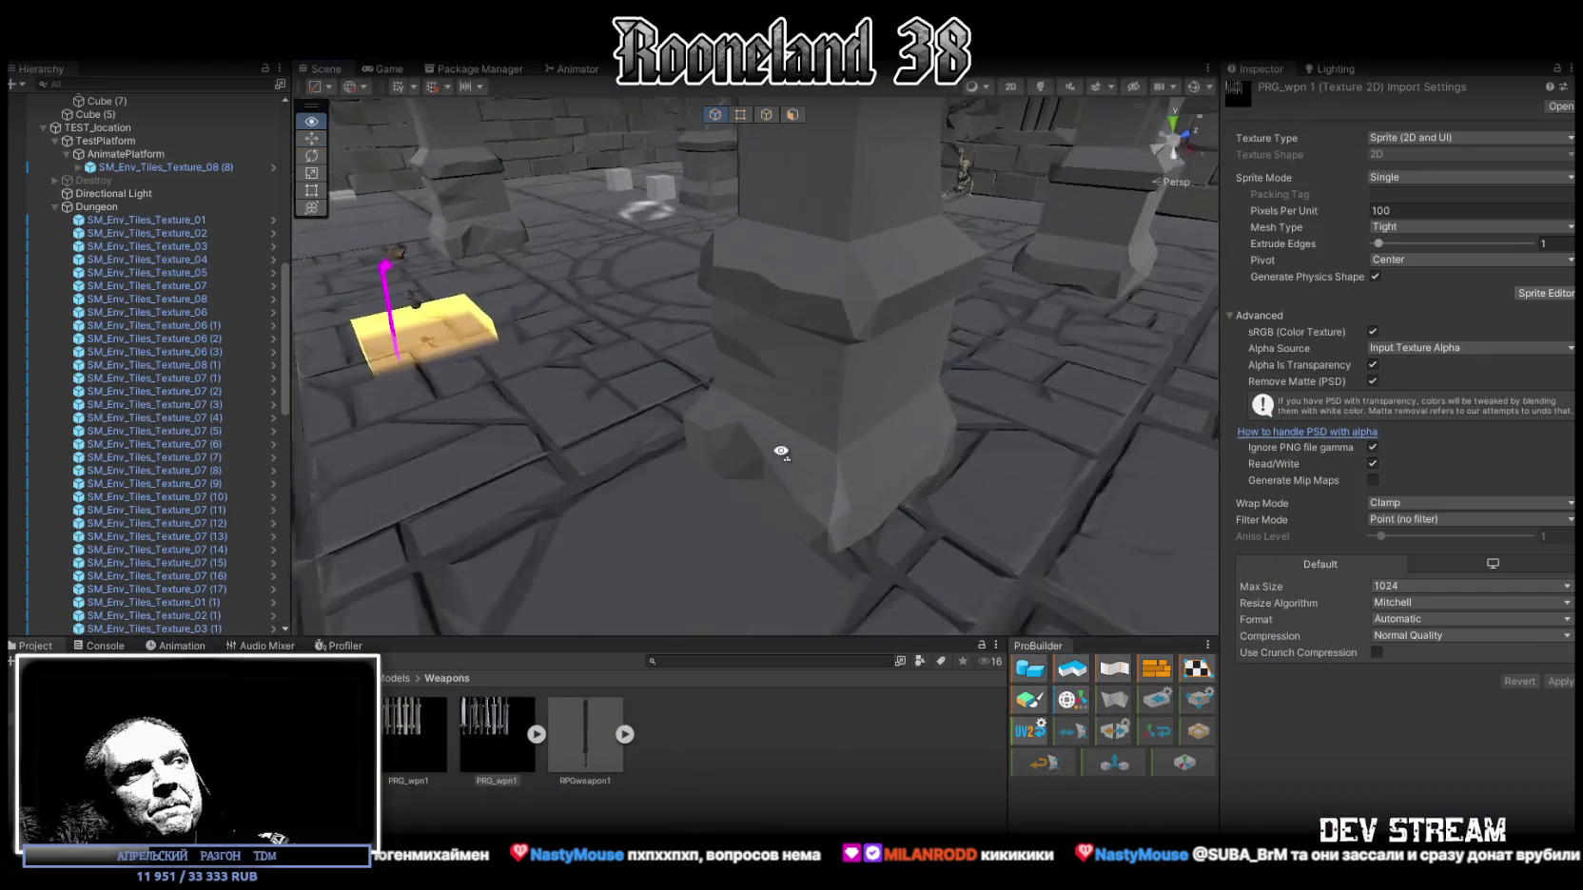
Step: Turn the scene camera across the dungeon, then show the desktop with Win+D
drag(902, 490, 819, 490)
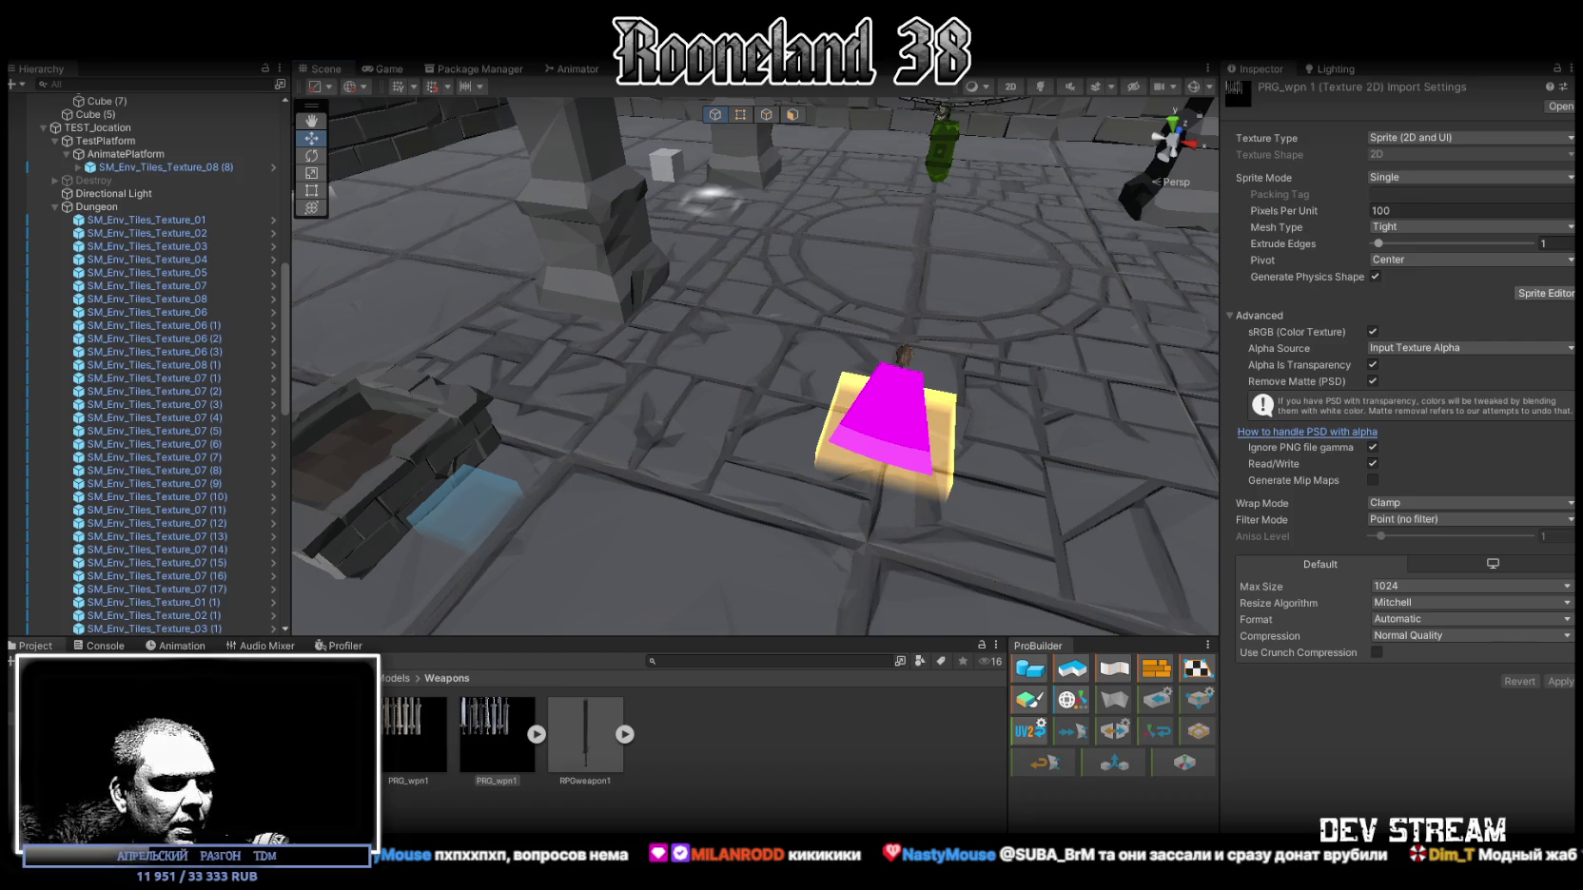
key(super+d)
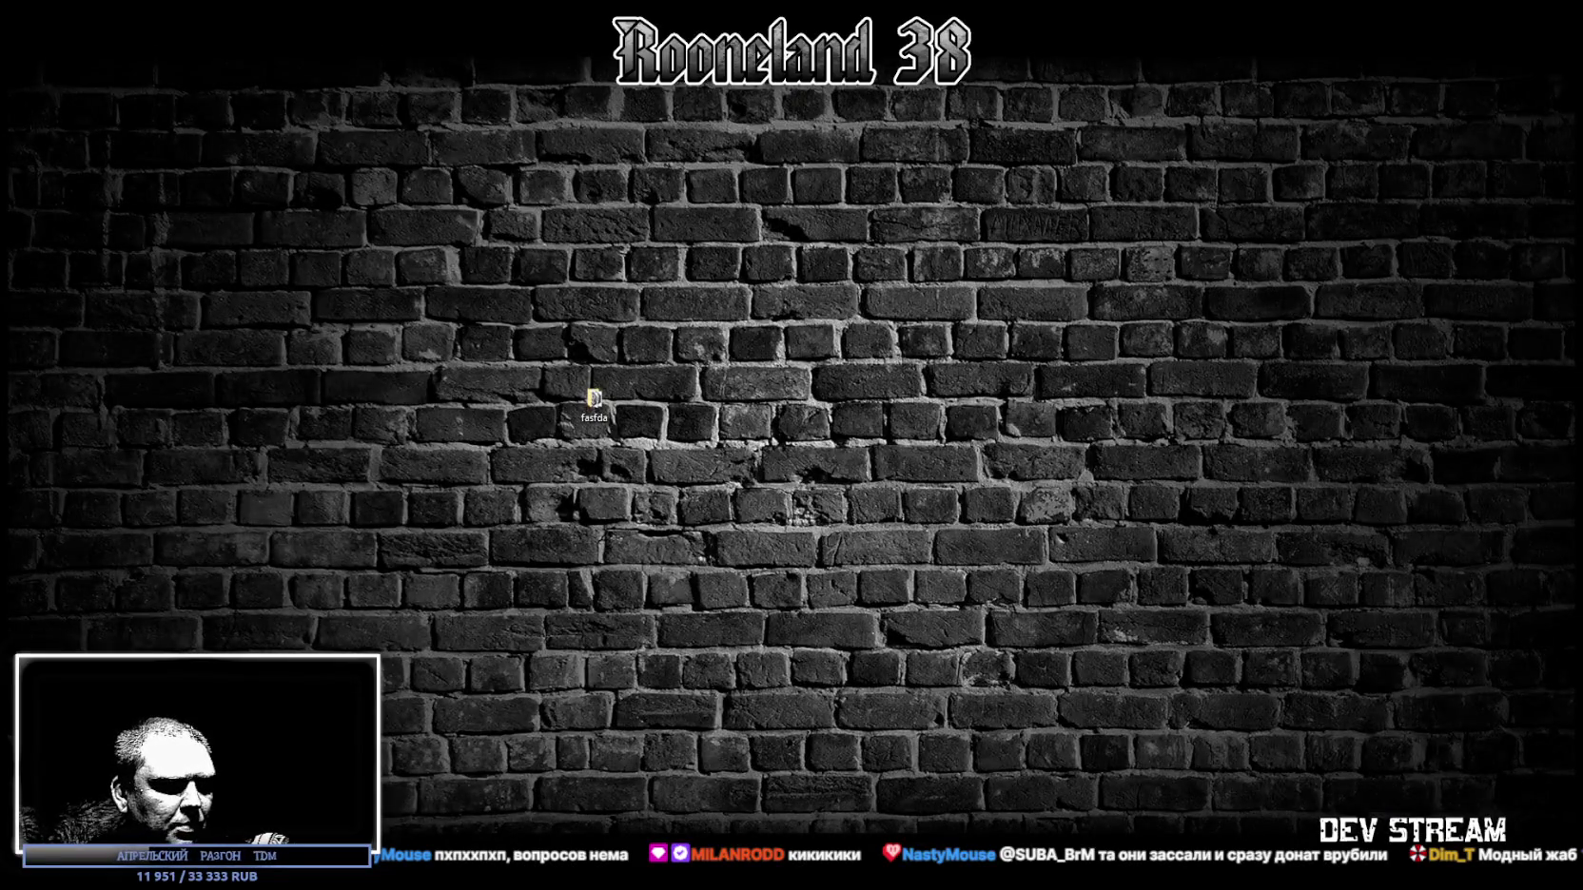
Step: Restore the Unity Editor with Win+D and orbit the scene toward the magenta object
key(super+d)
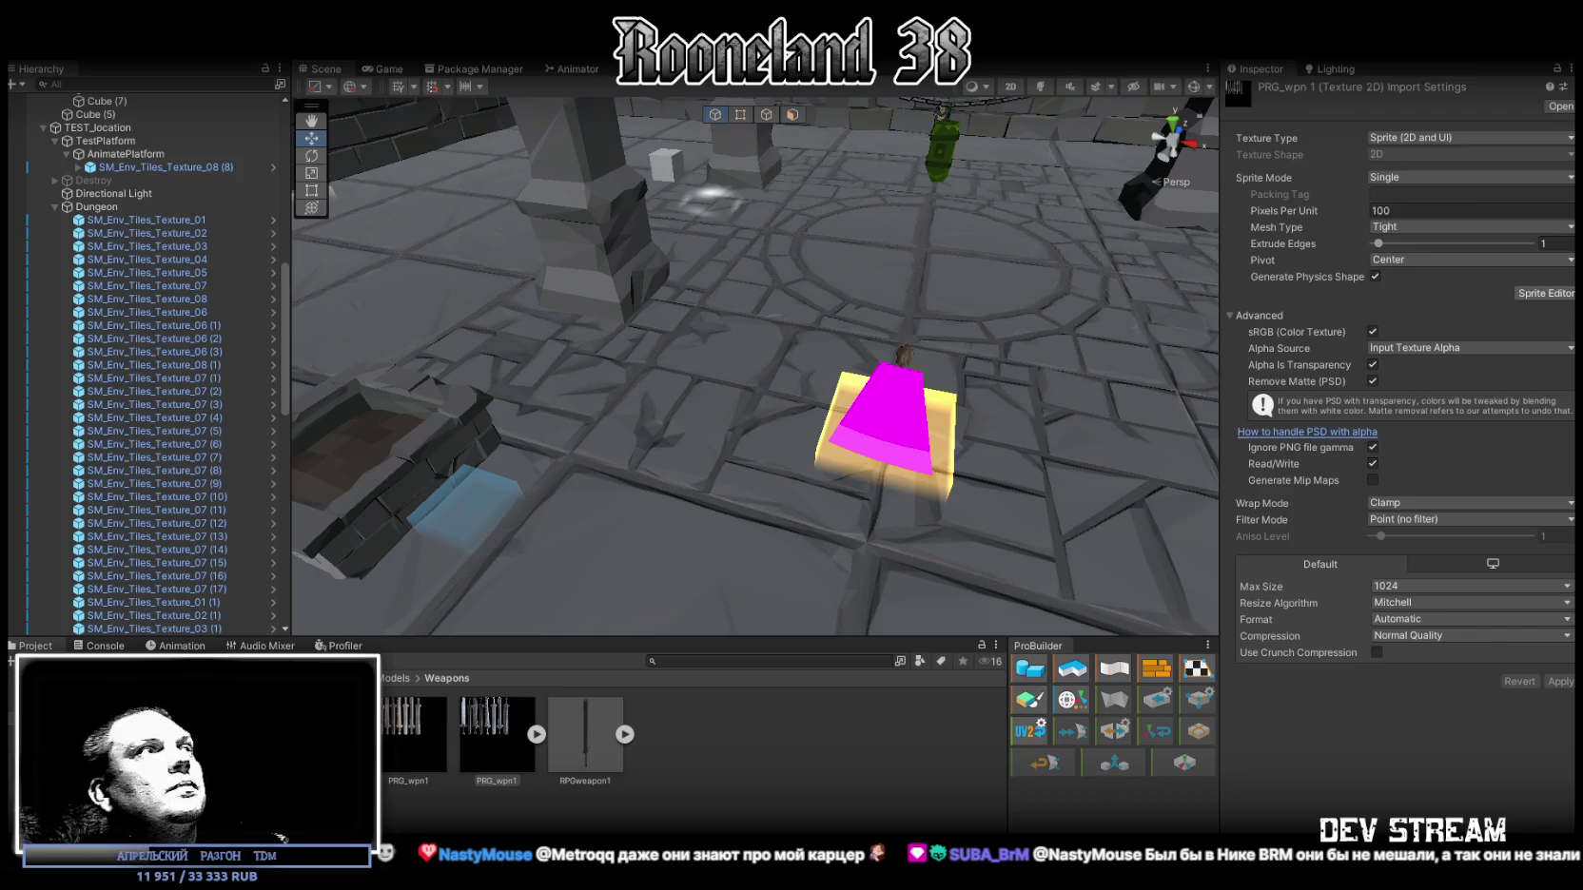
mouse_move(761, 314)
mouse_down()
mouse_move(795, 304)
mouse_move(780, 273)
mouse_up()
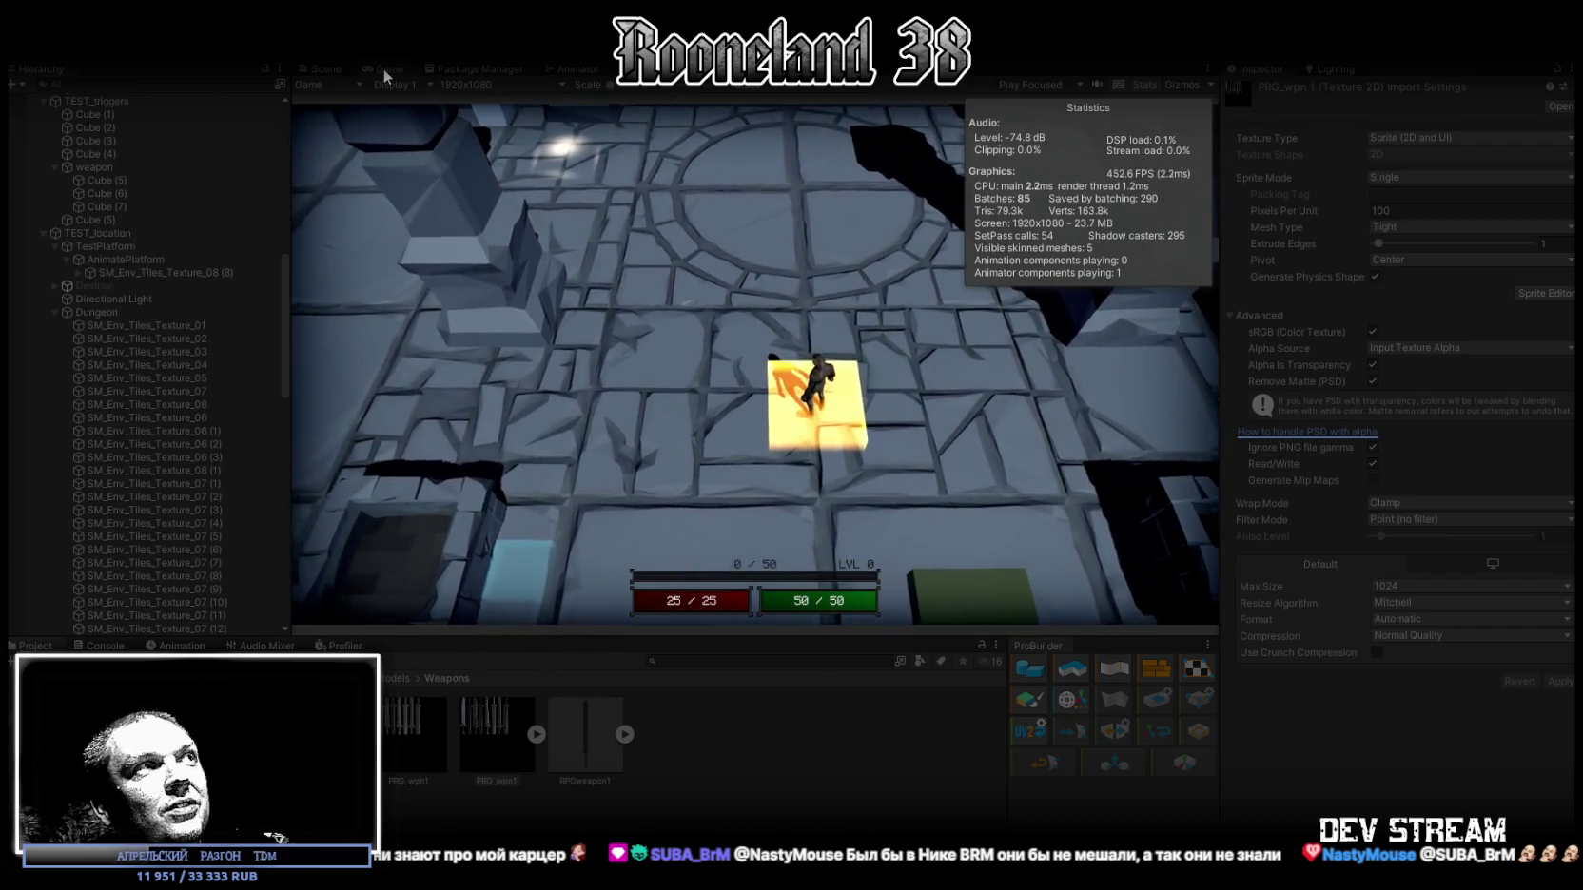
Step: In the maximized Game view, run left and toward the white cubes, slashing with the sword
double_click(384, 69)
key(a)
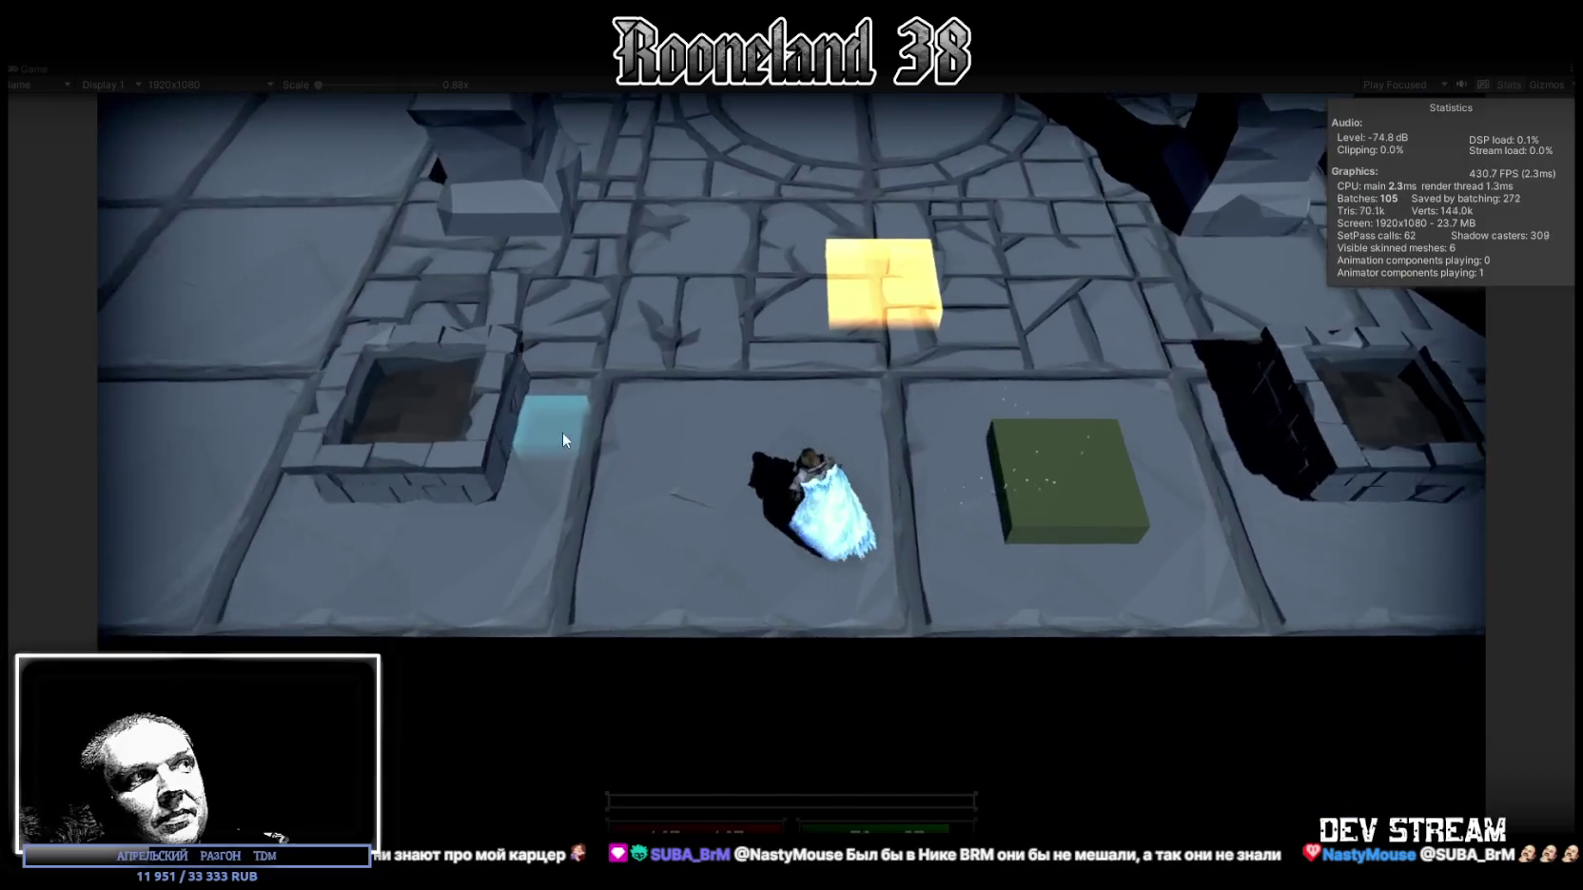
key(a)
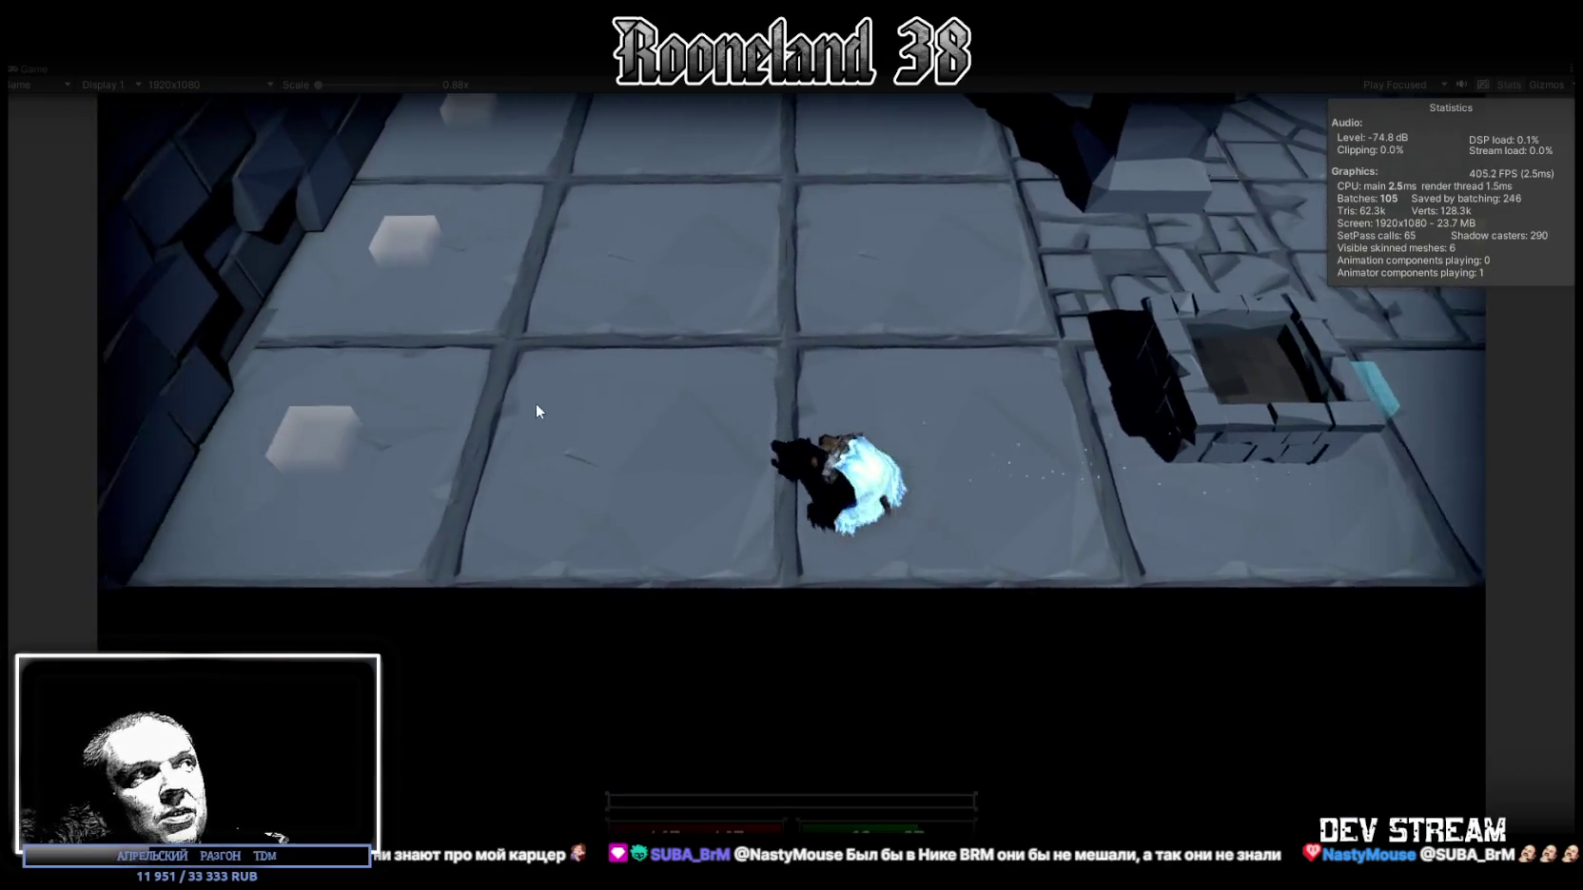
key(w)
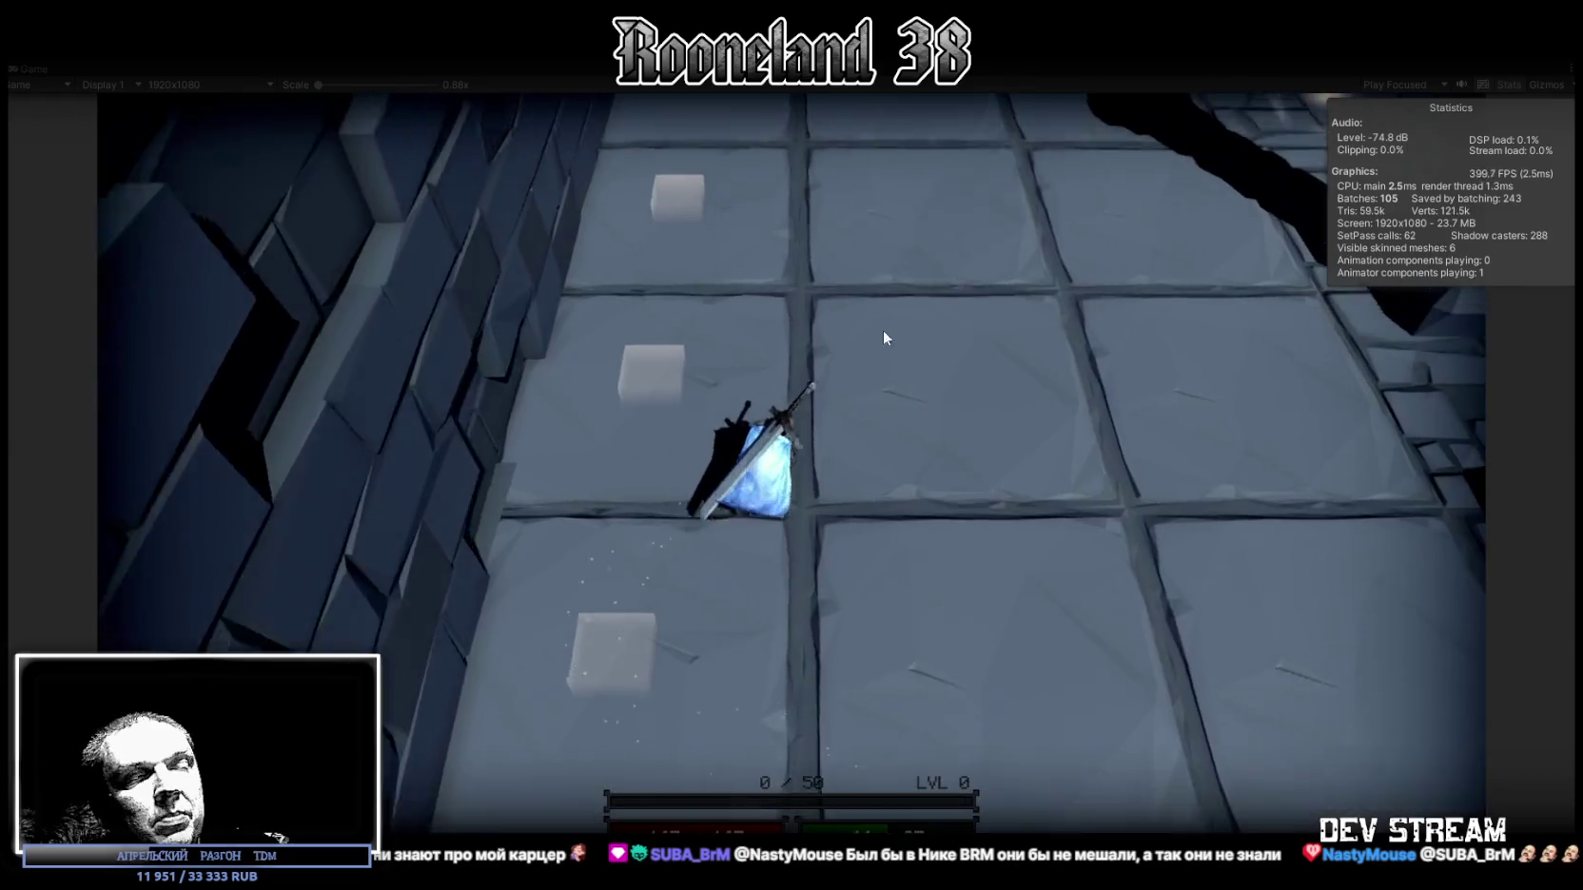
click(780, 346)
click(854, 333)
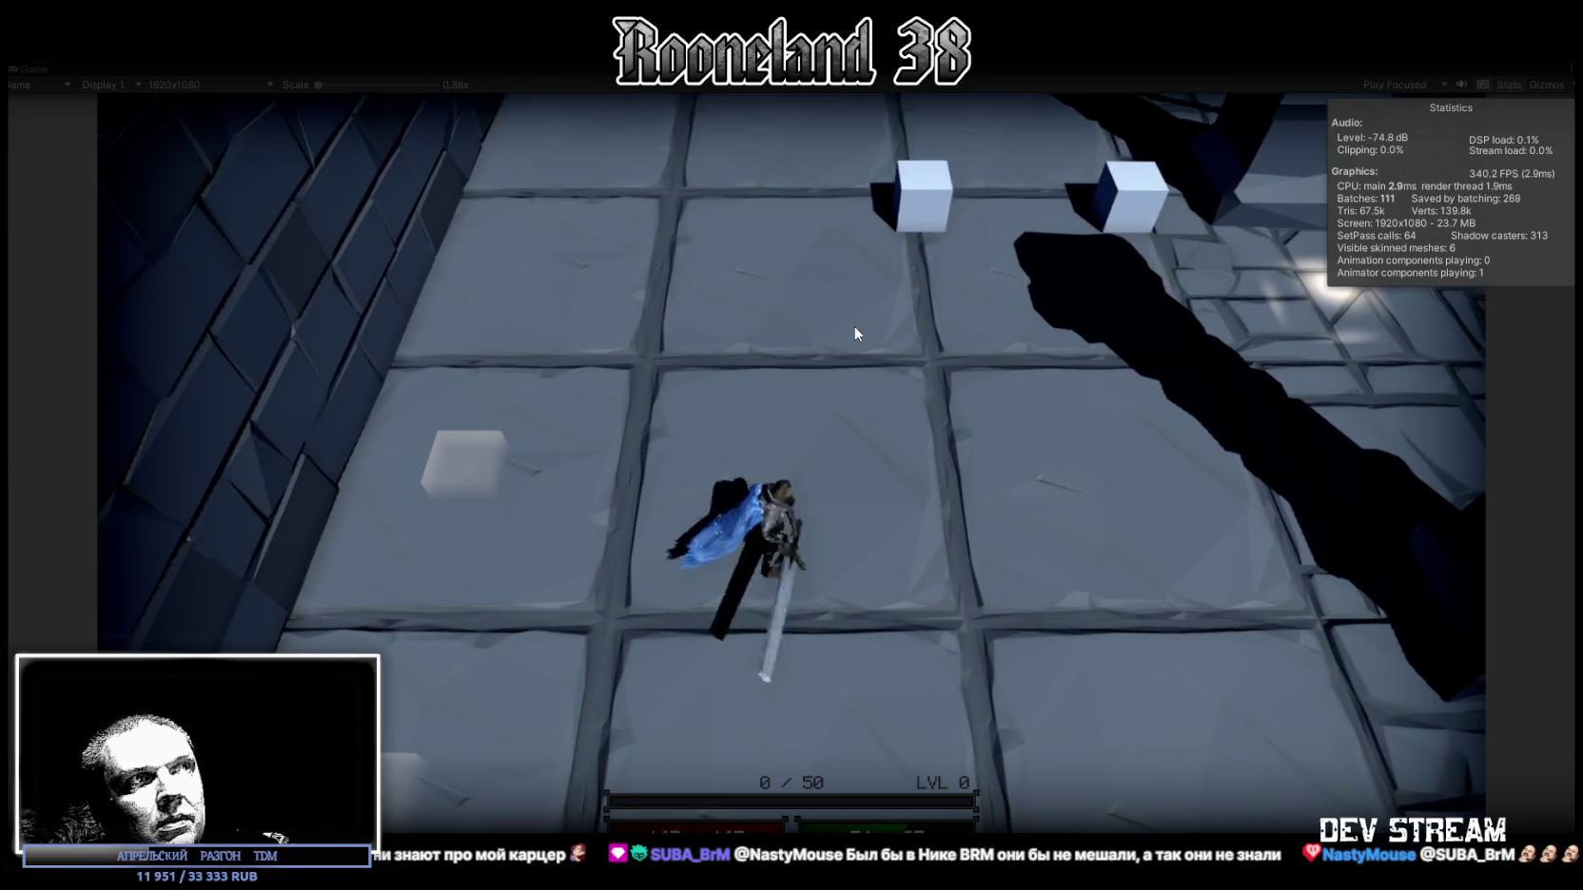
key(w)
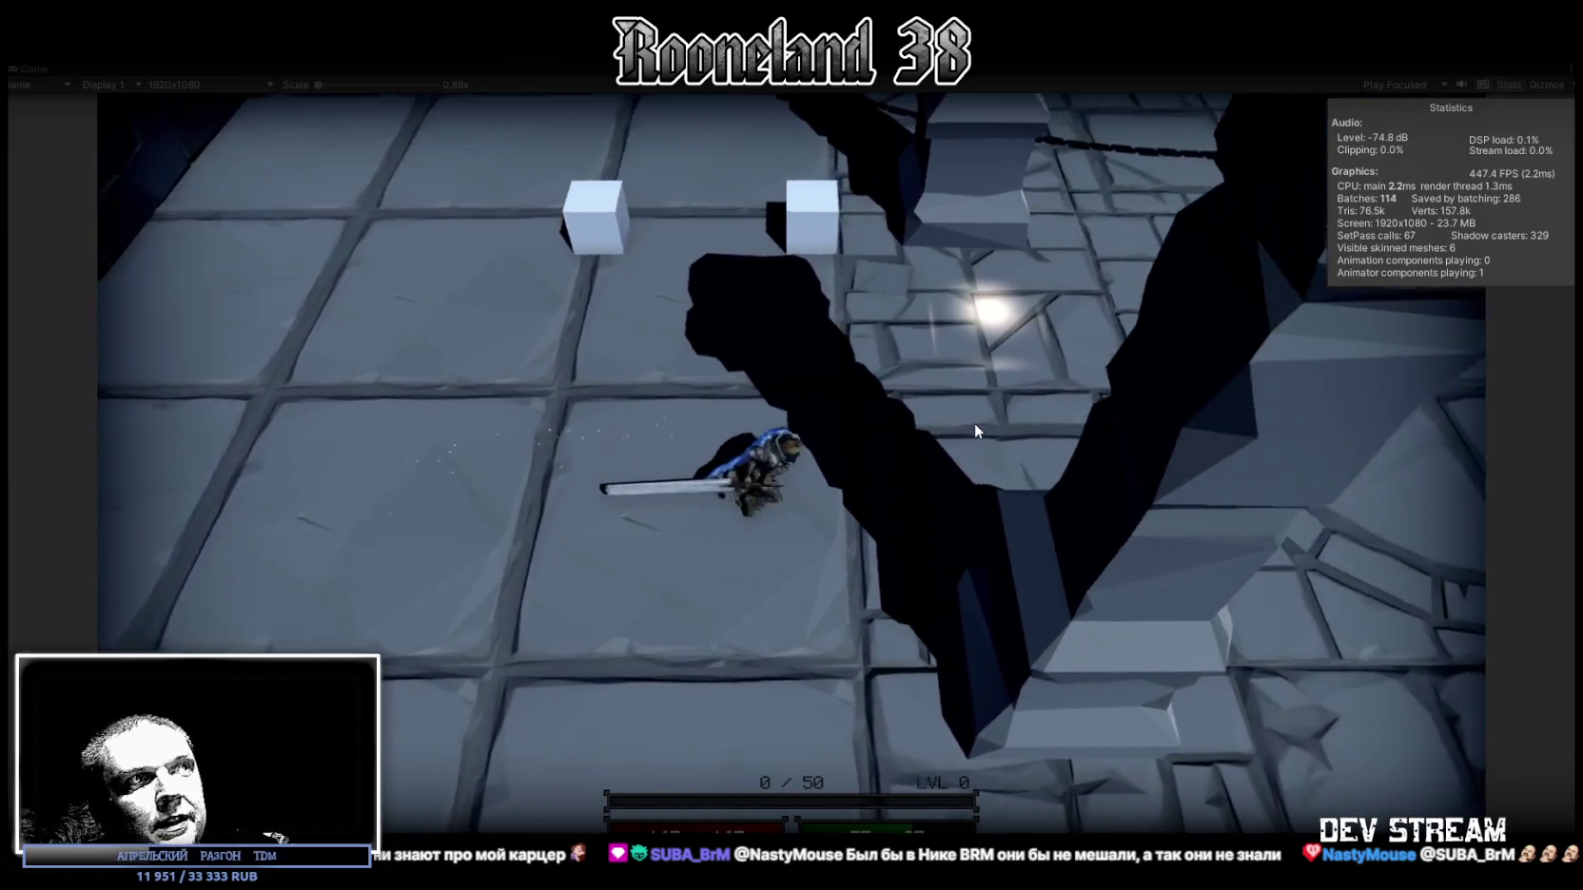
click(980, 416)
key(w)
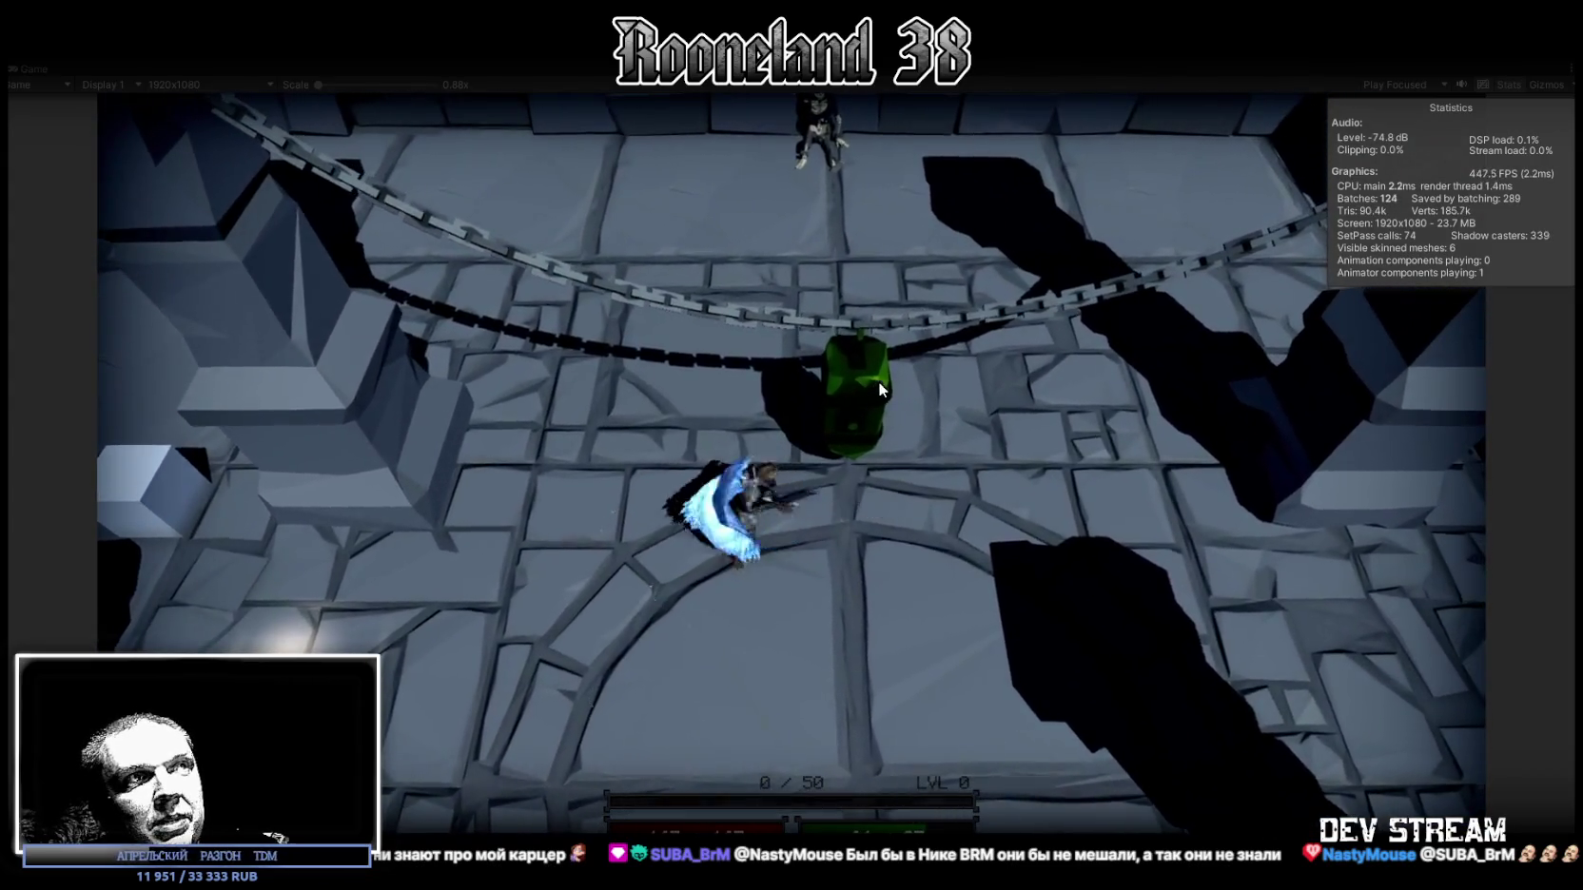
click(866, 365)
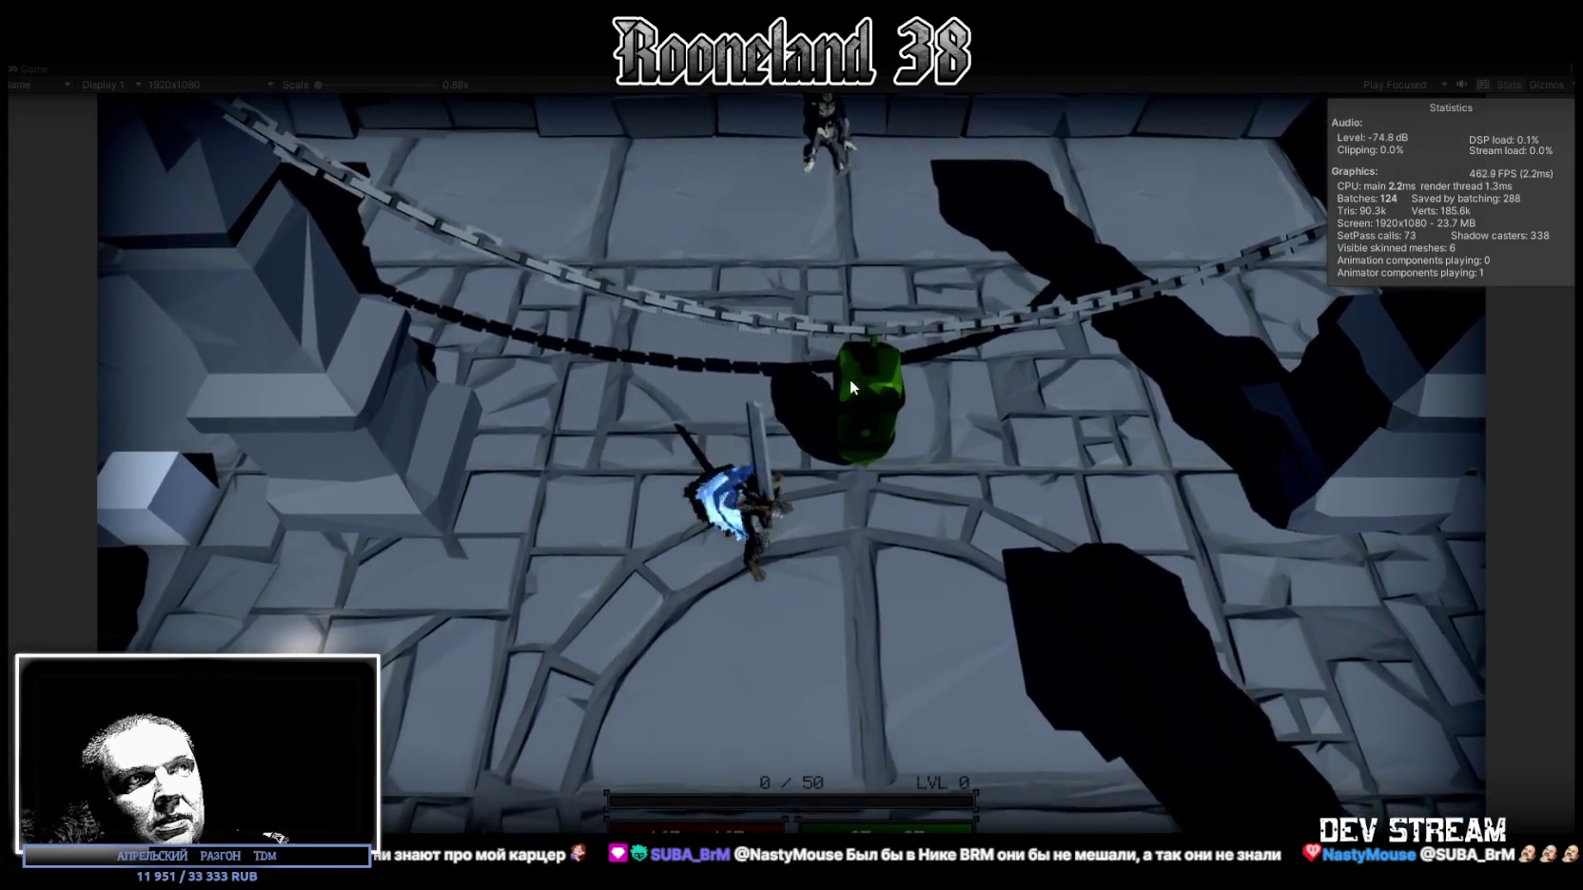
click(857, 374)
Step: Keep running up and down the circular arena swinging the sword, then switch to Blockbench
key(s)
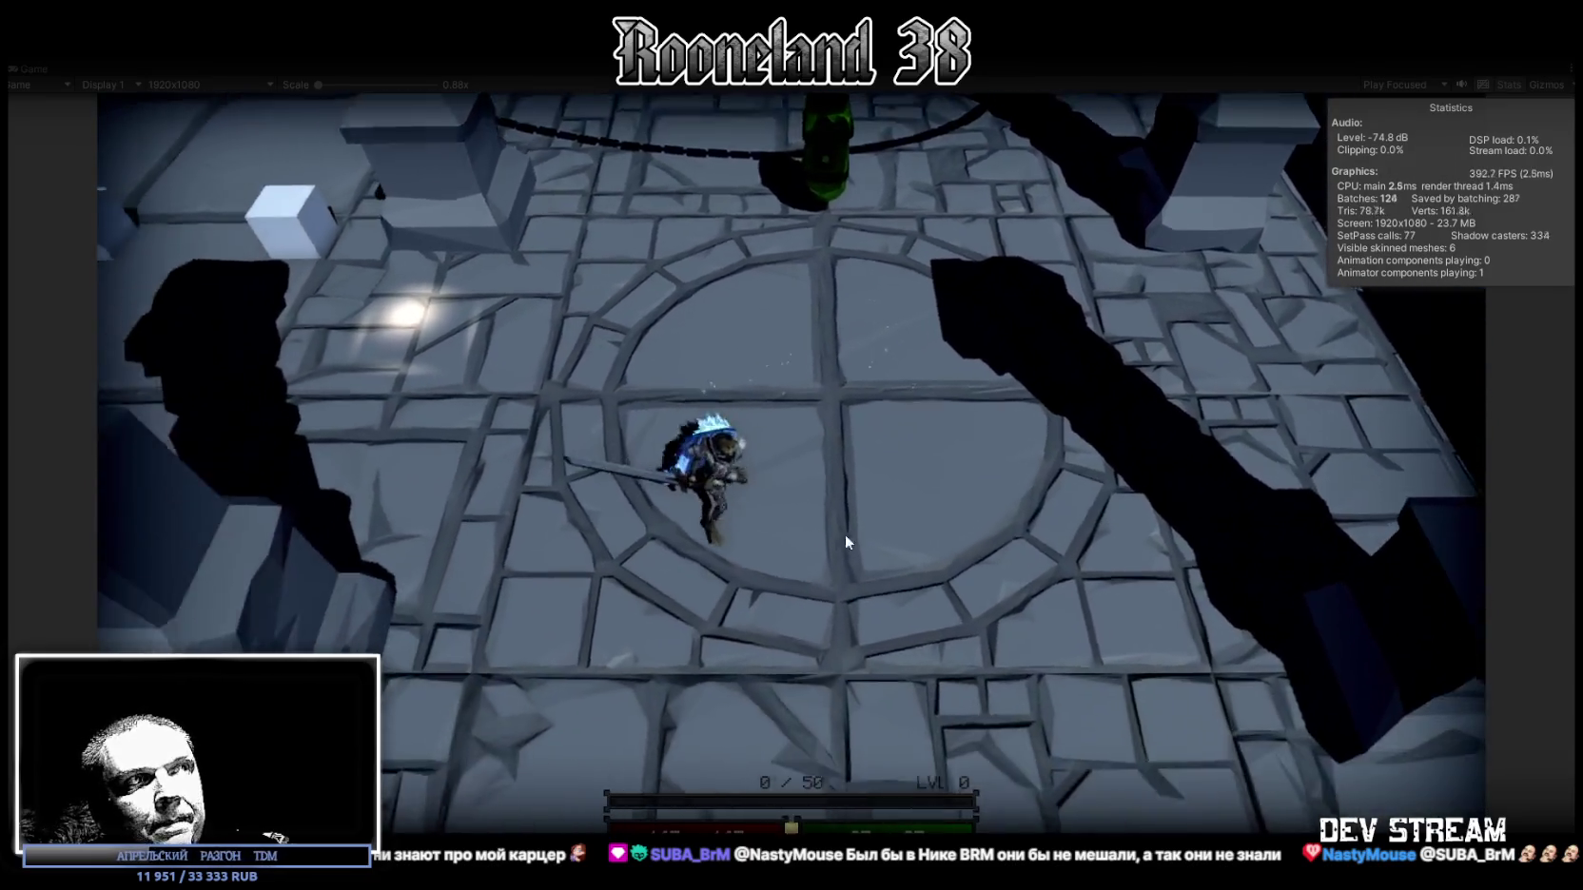
click(835, 528)
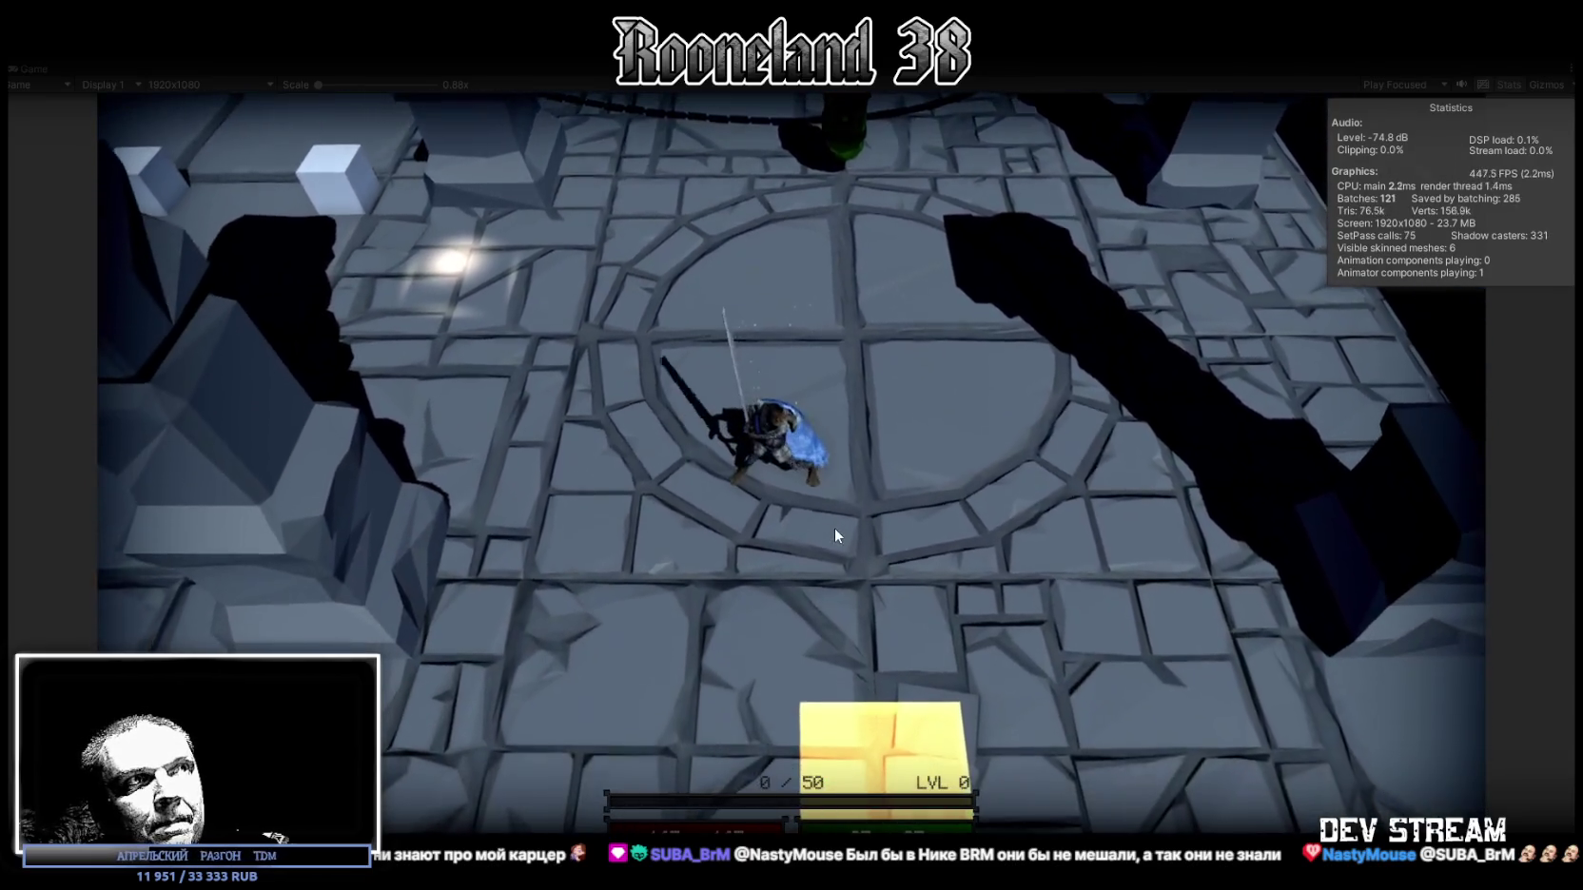
key(w)
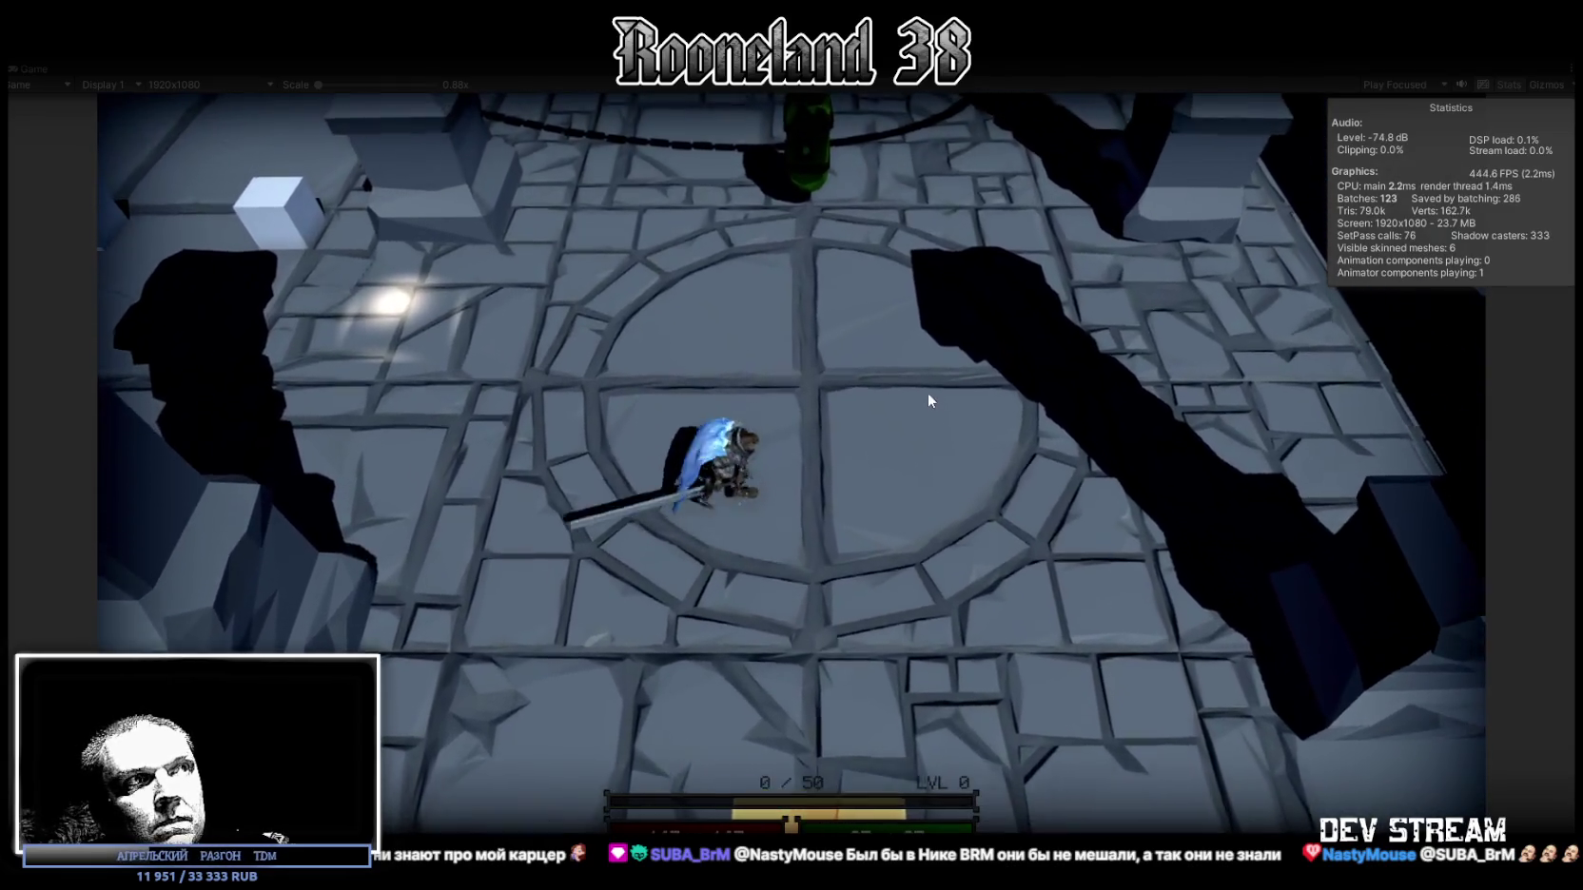
key(s)
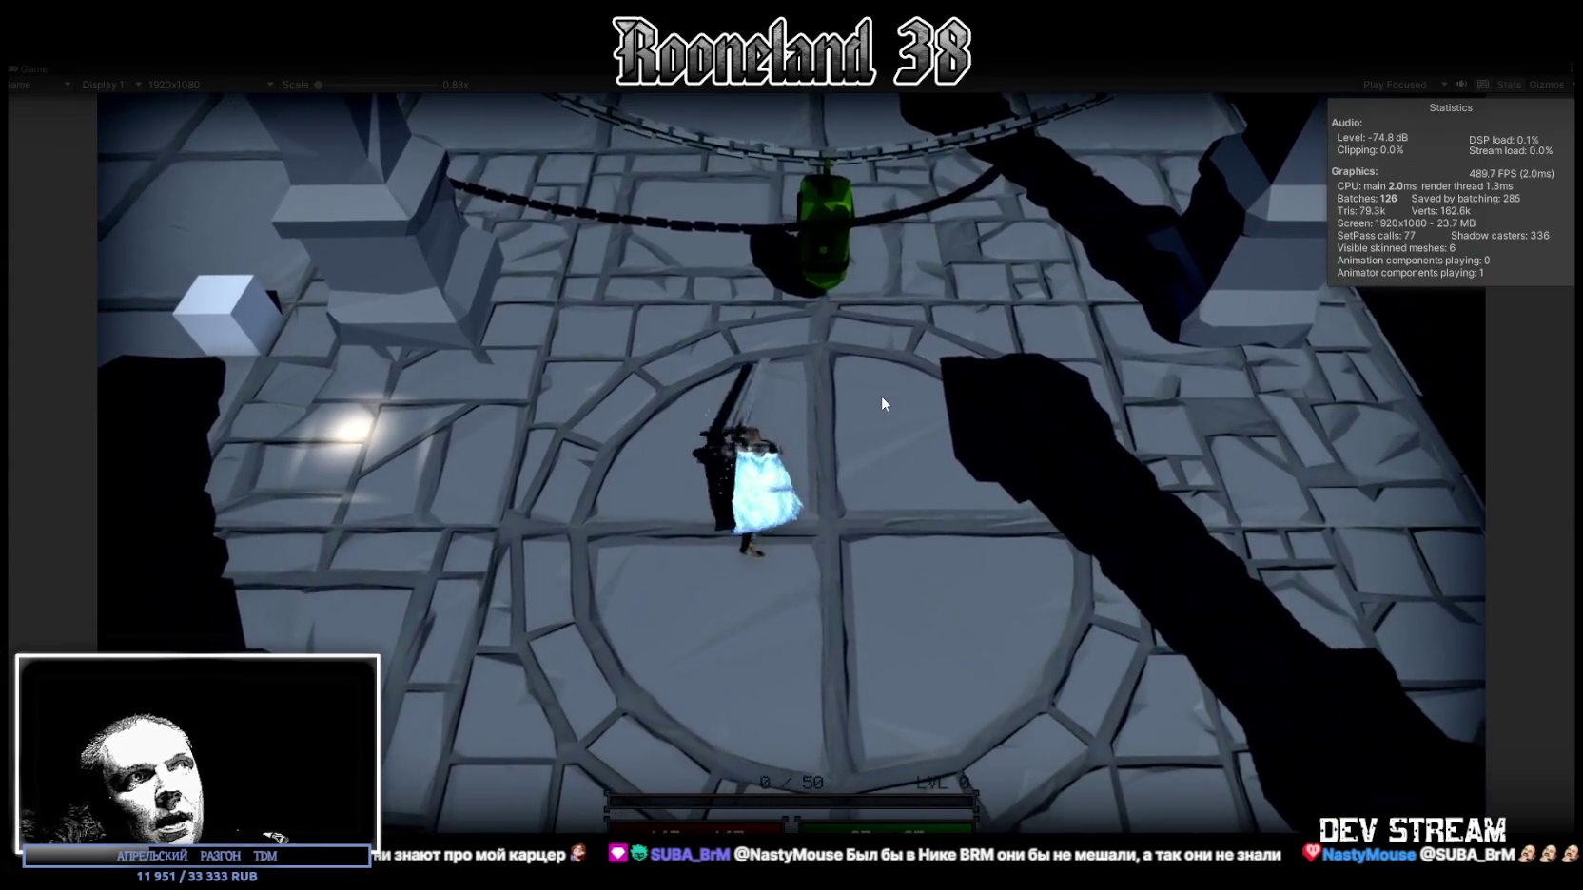
click(881, 395)
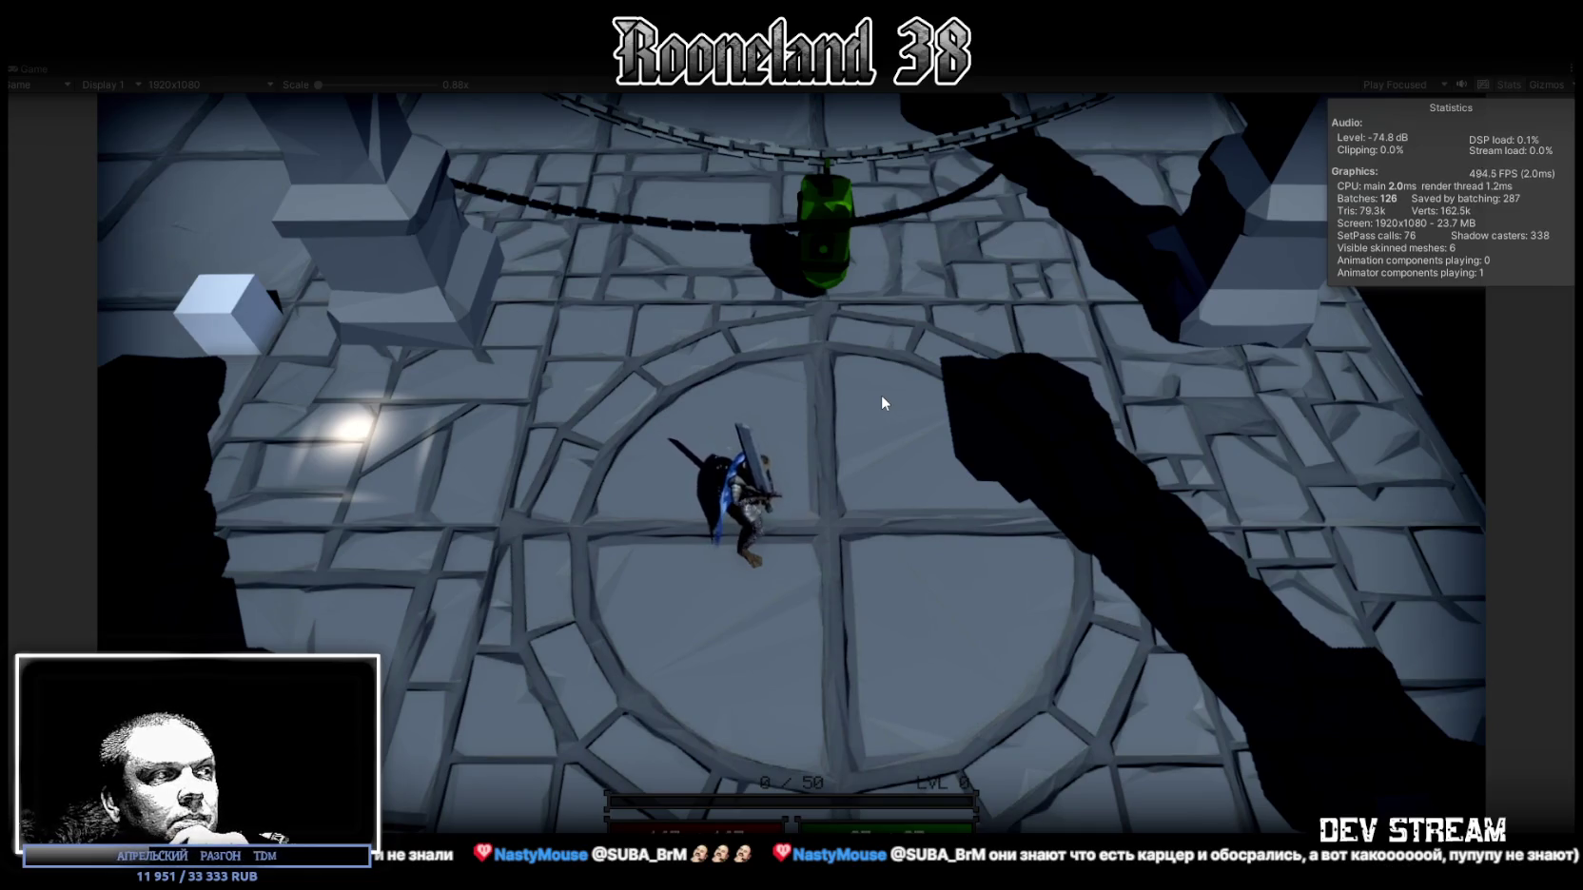
key(w)
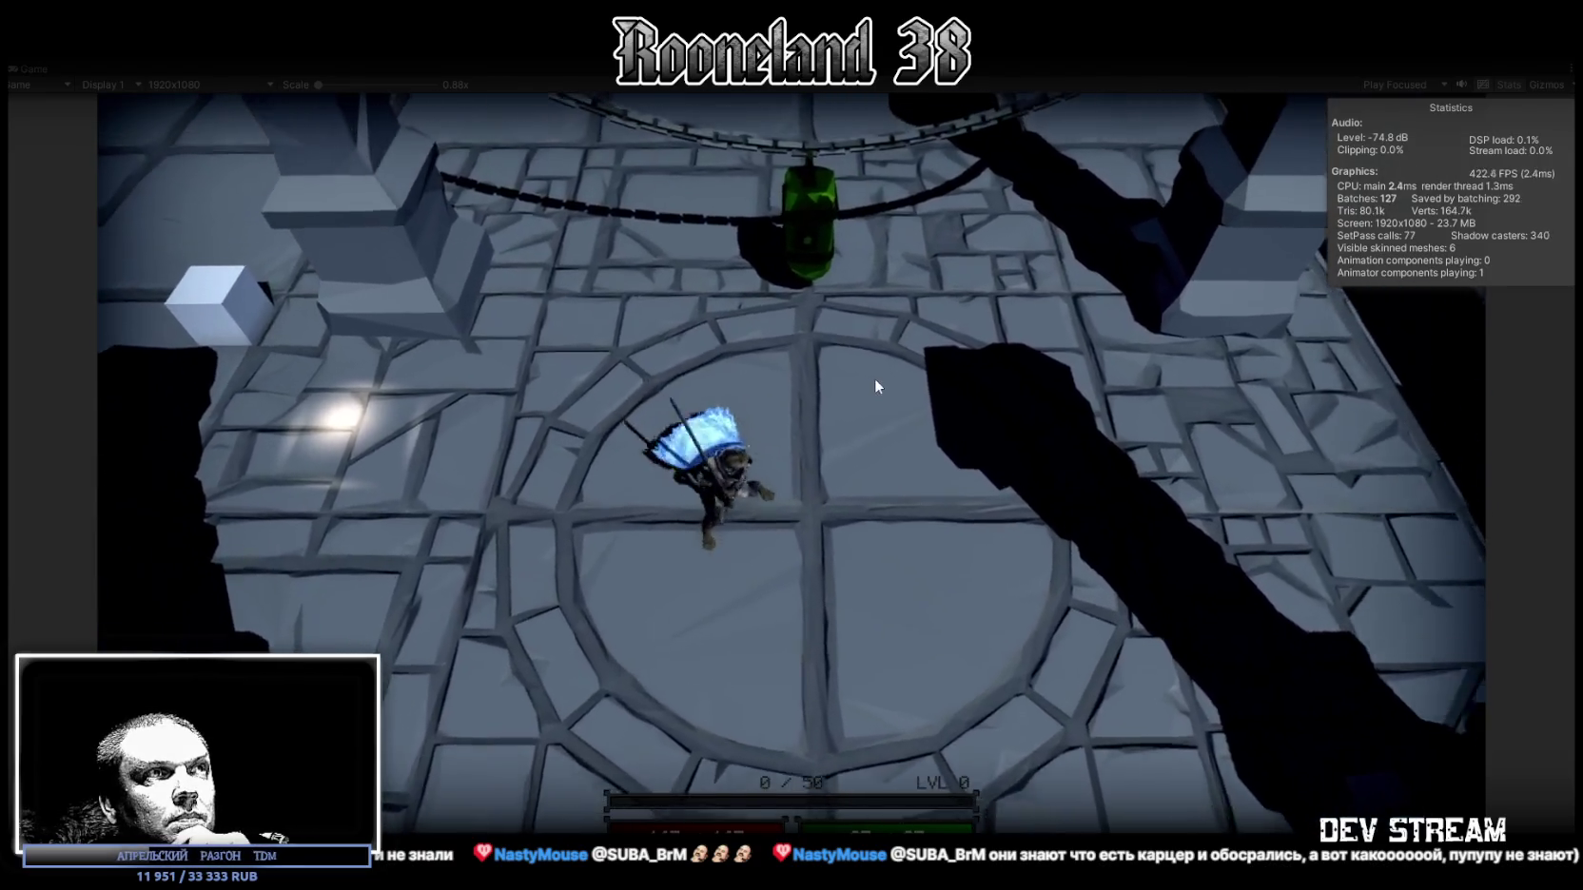
click(874, 377)
key(w)
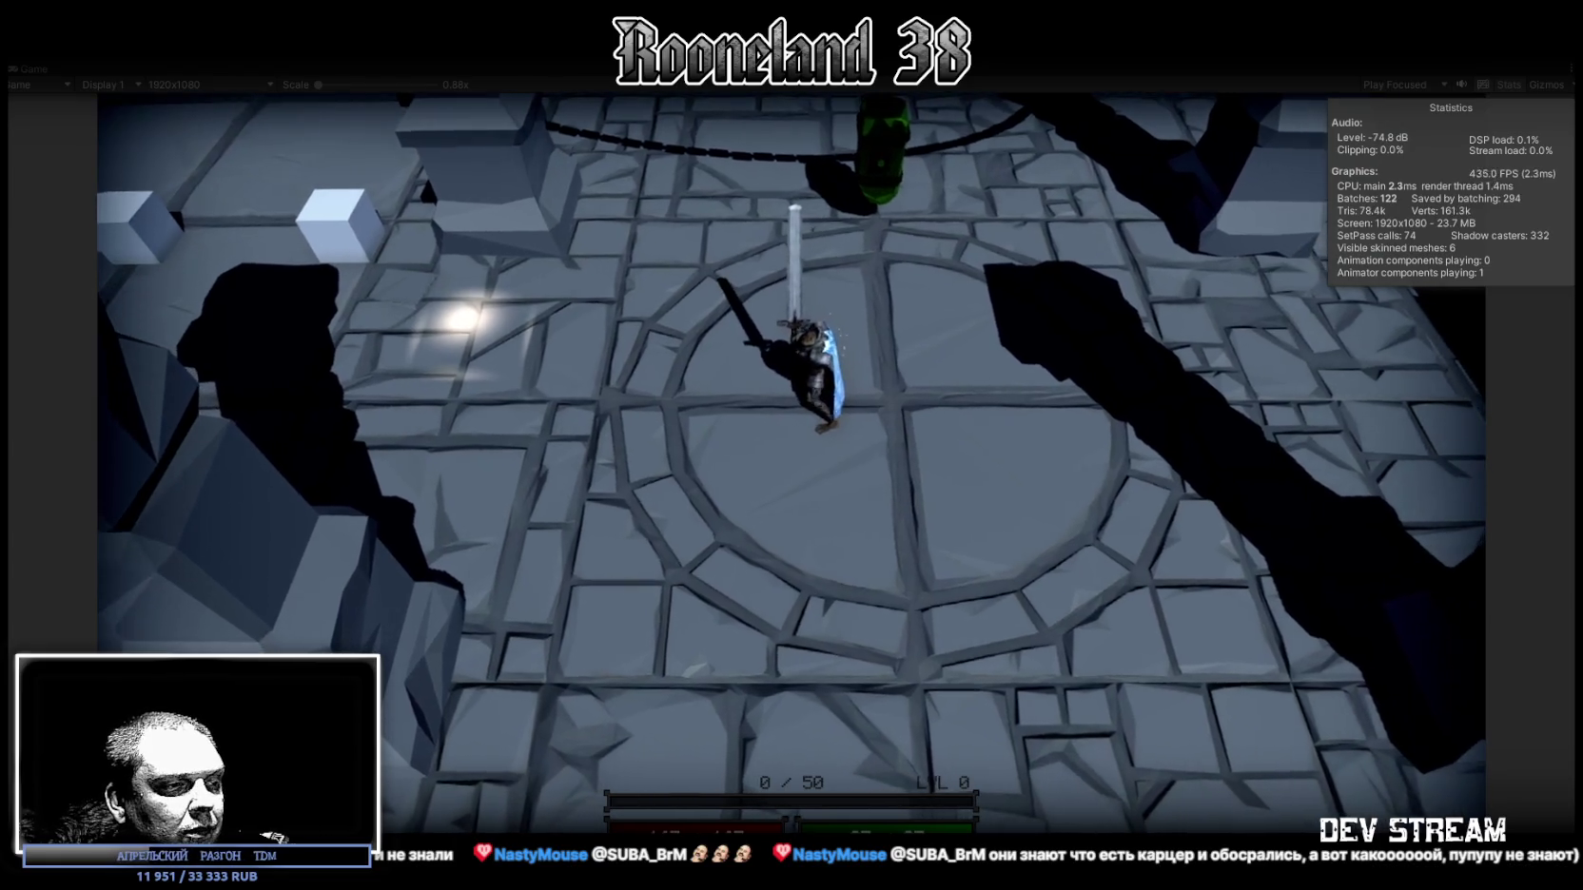
key(alt+Tab)
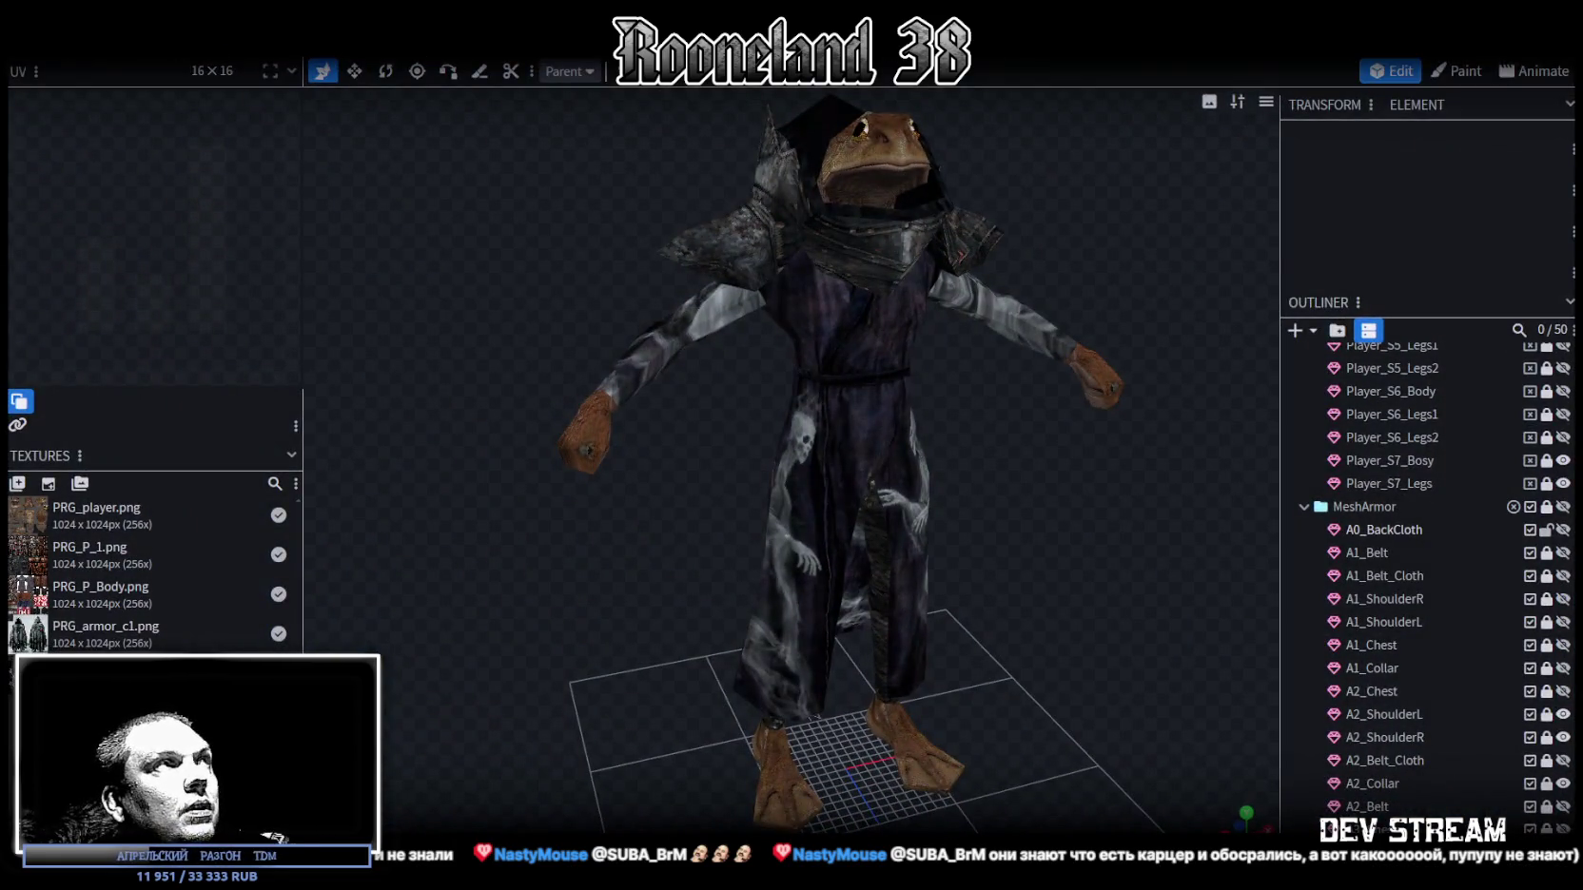
Step: Switch to the RPGwpn1 project and select the RPGwpn_3sword_4 blade
key(ctrl+Tab)
mouse_move(965, 357)
mouse_down()
mouse_move(876, 544)
mouse_move(1035, 423)
mouse_move(1029, 371)
mouse_move(986, 396)
mouse_move(1007, 637)
mouse_move(994, 742)
mouse_move(1008, 574)
mouse_move(852, 401)
mouse_move(684, 439)
mouse_up()
click(852, 402)
Step: Widen and pan the texture panel to show all sword designs, then hide RPGwpn_3sword_4
scroll(213, 289, down, 3)
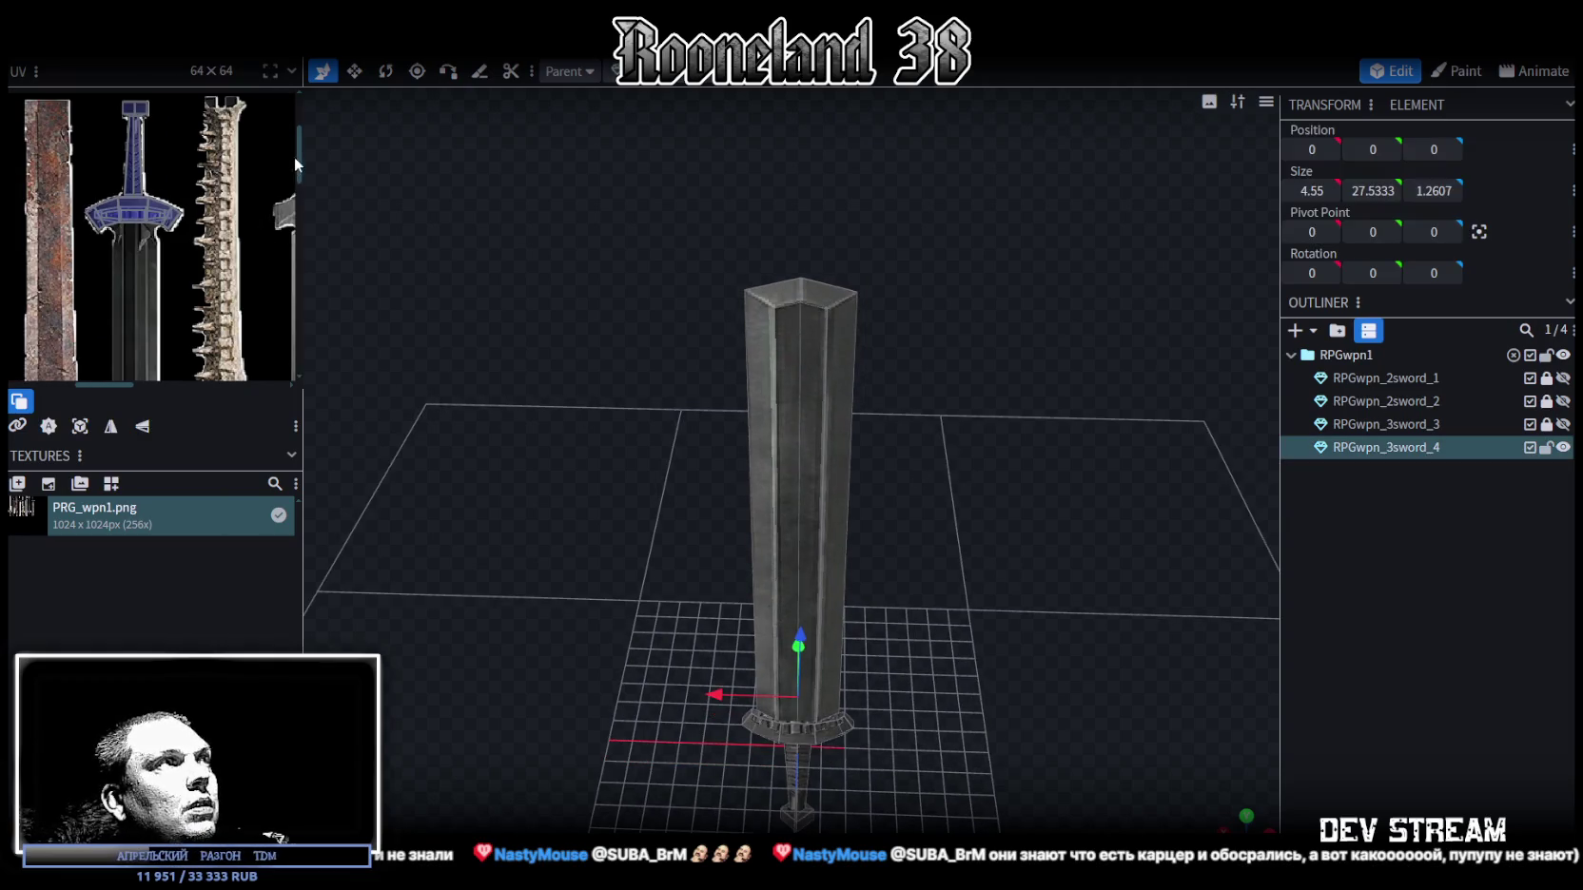
drag(302, 141, 746, 252)
scroll(415, 351, down, 3)
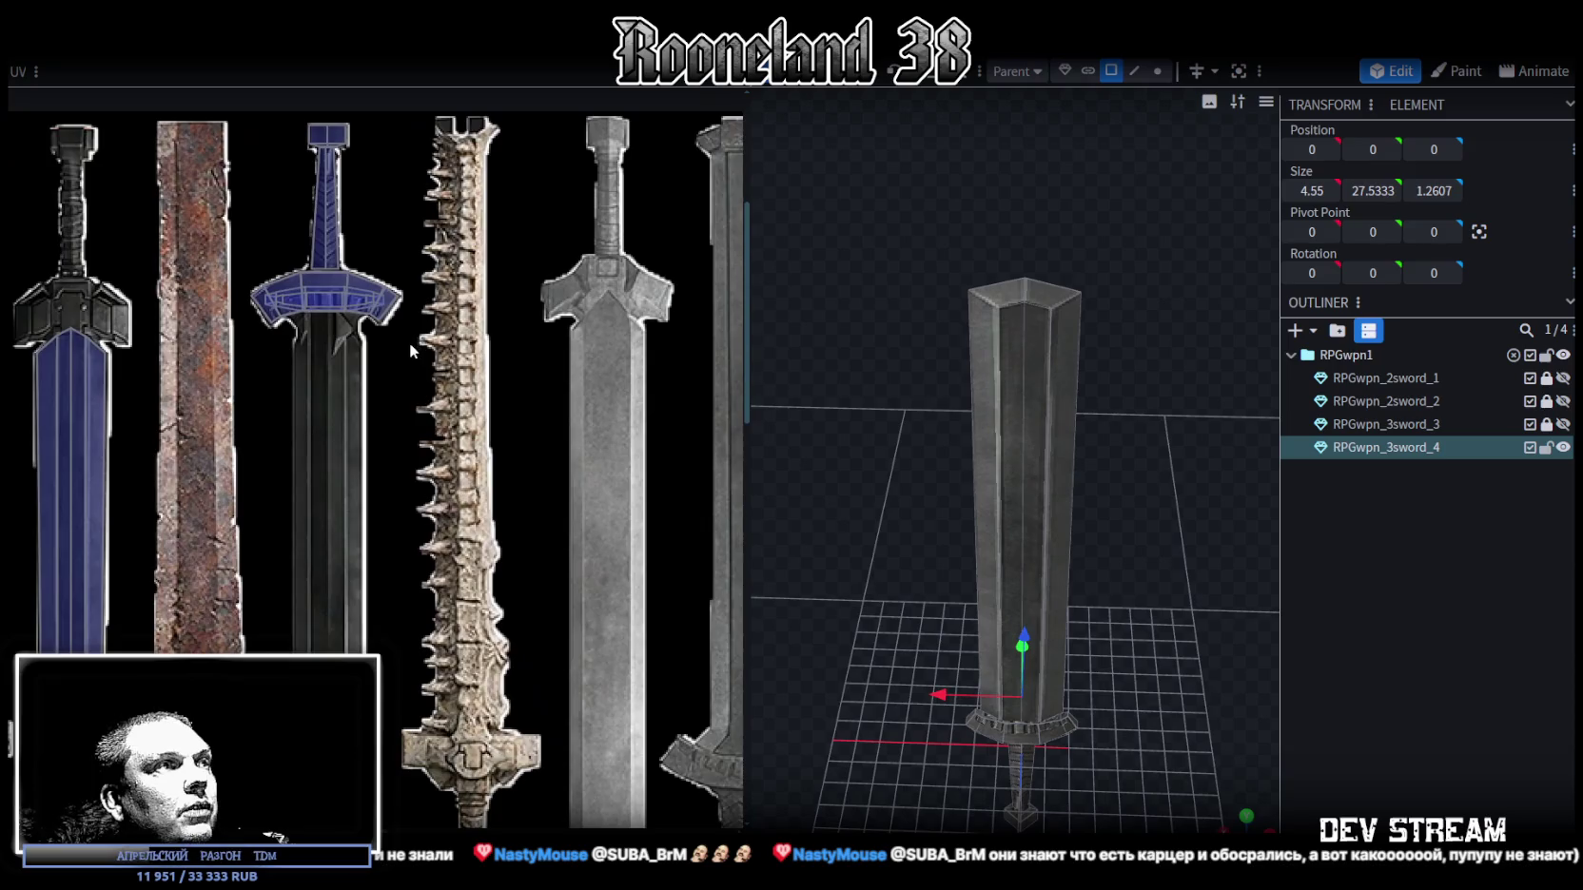
scroll(394, 427, up, 1)
scroll(393, 428, down, 3)
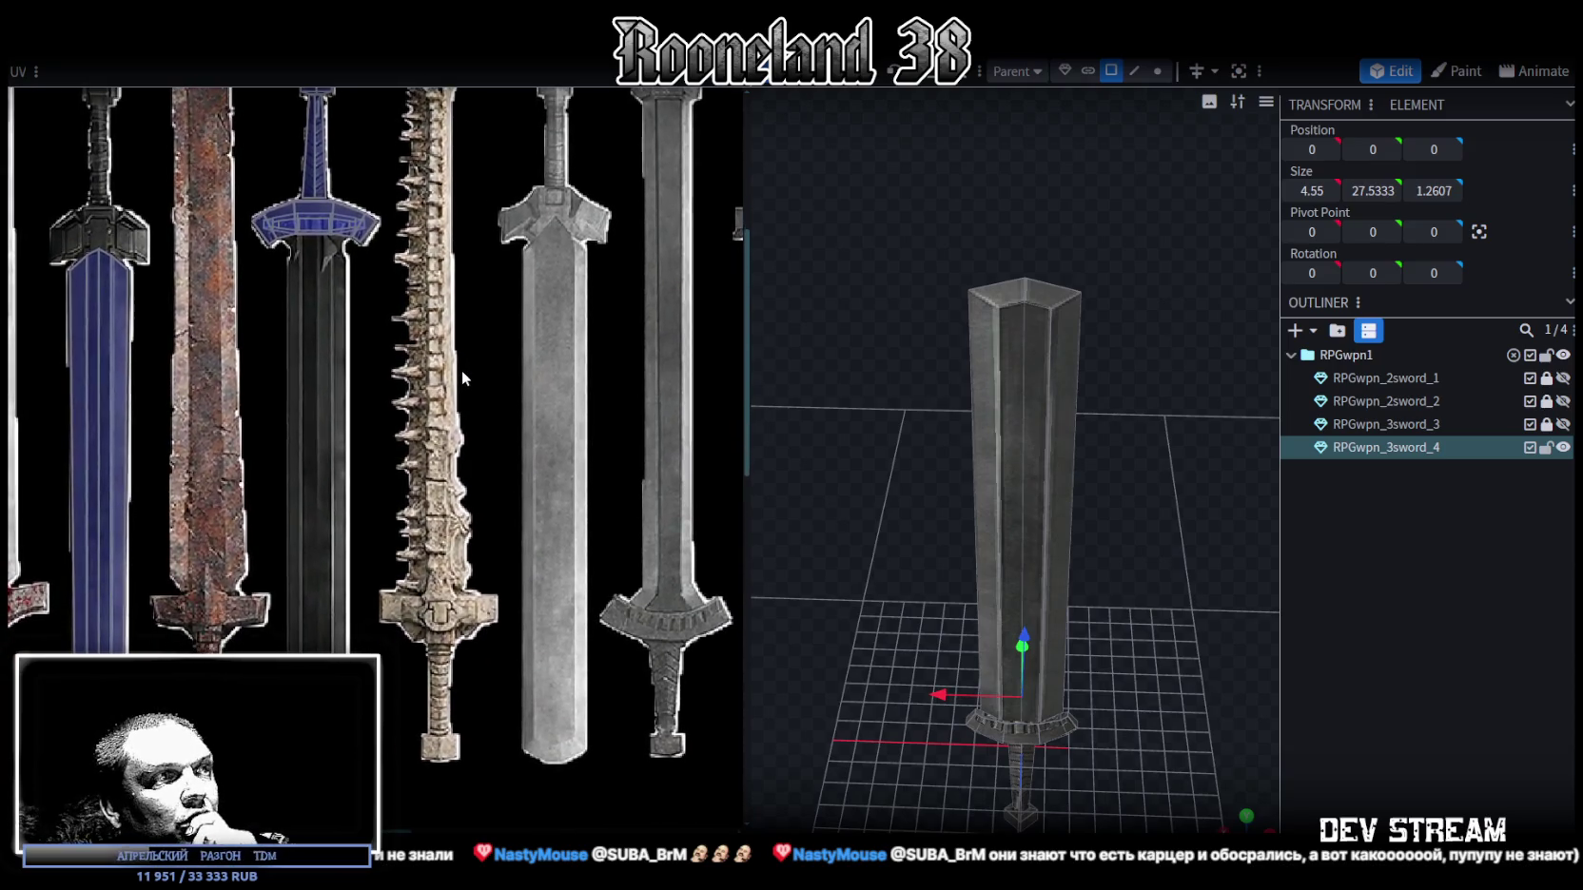
scroll(455, 371, up, 3)
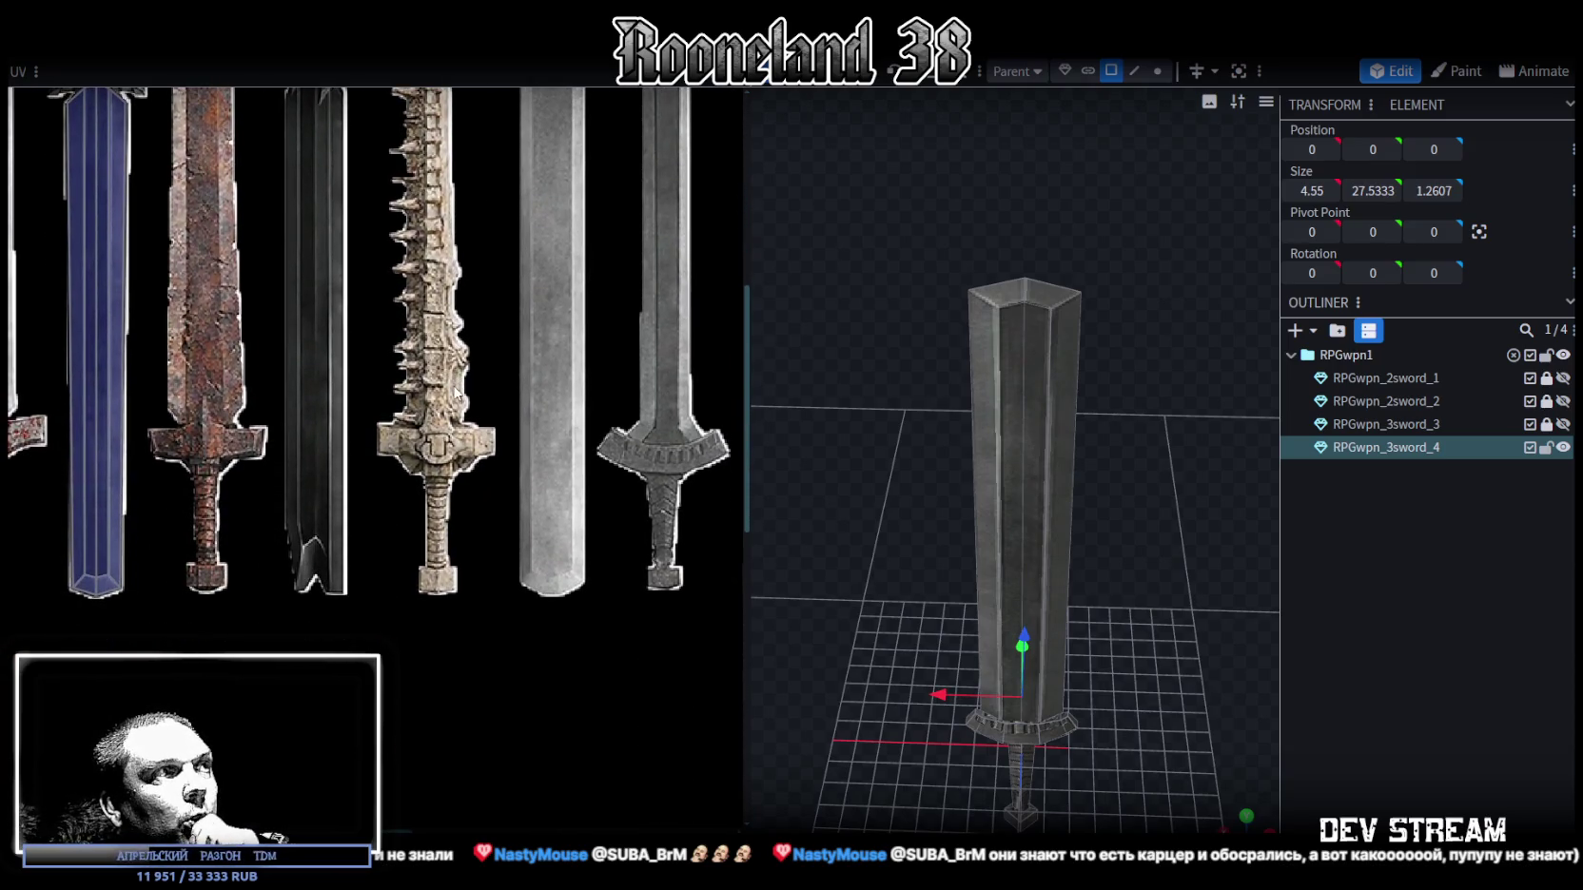
scroll(500, 520, down, 4)
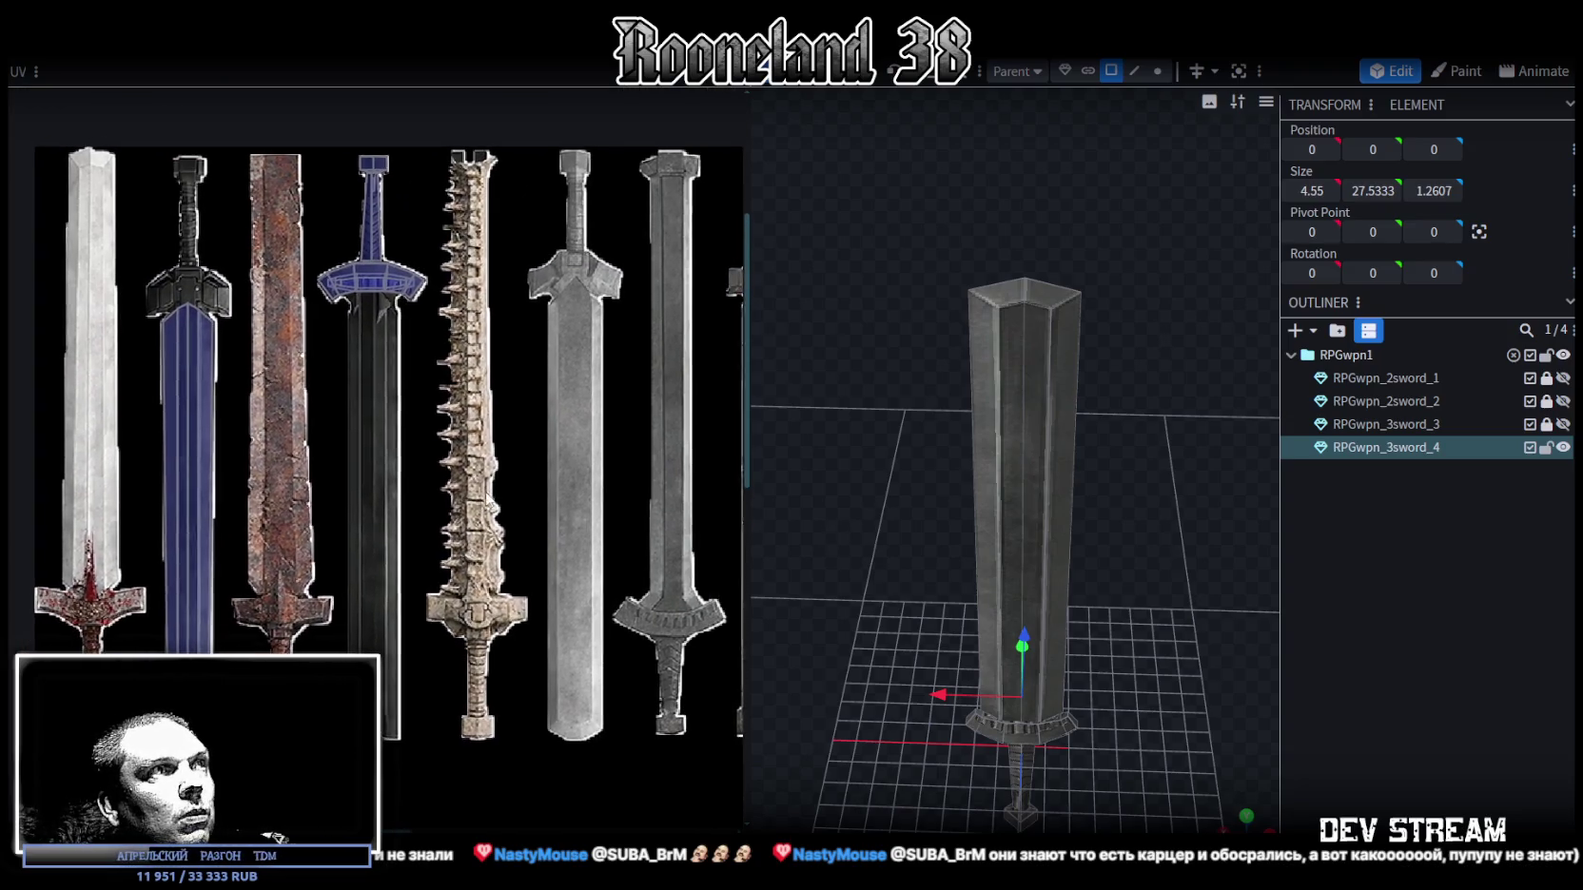
scroll(465, 482, right, 2)
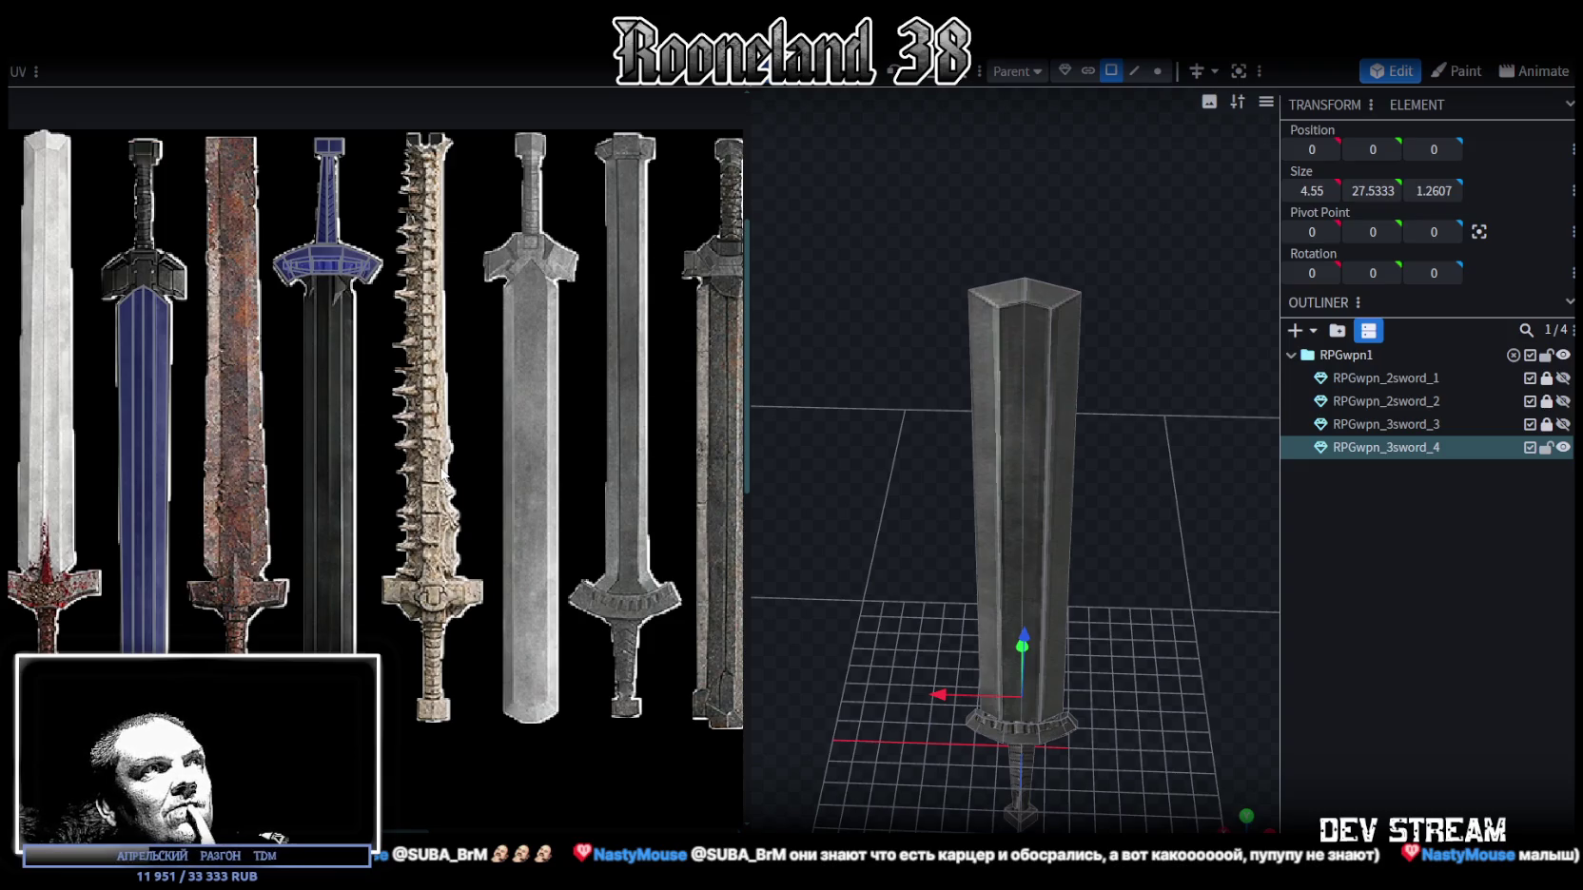
scroll(505, 407, right, 2)
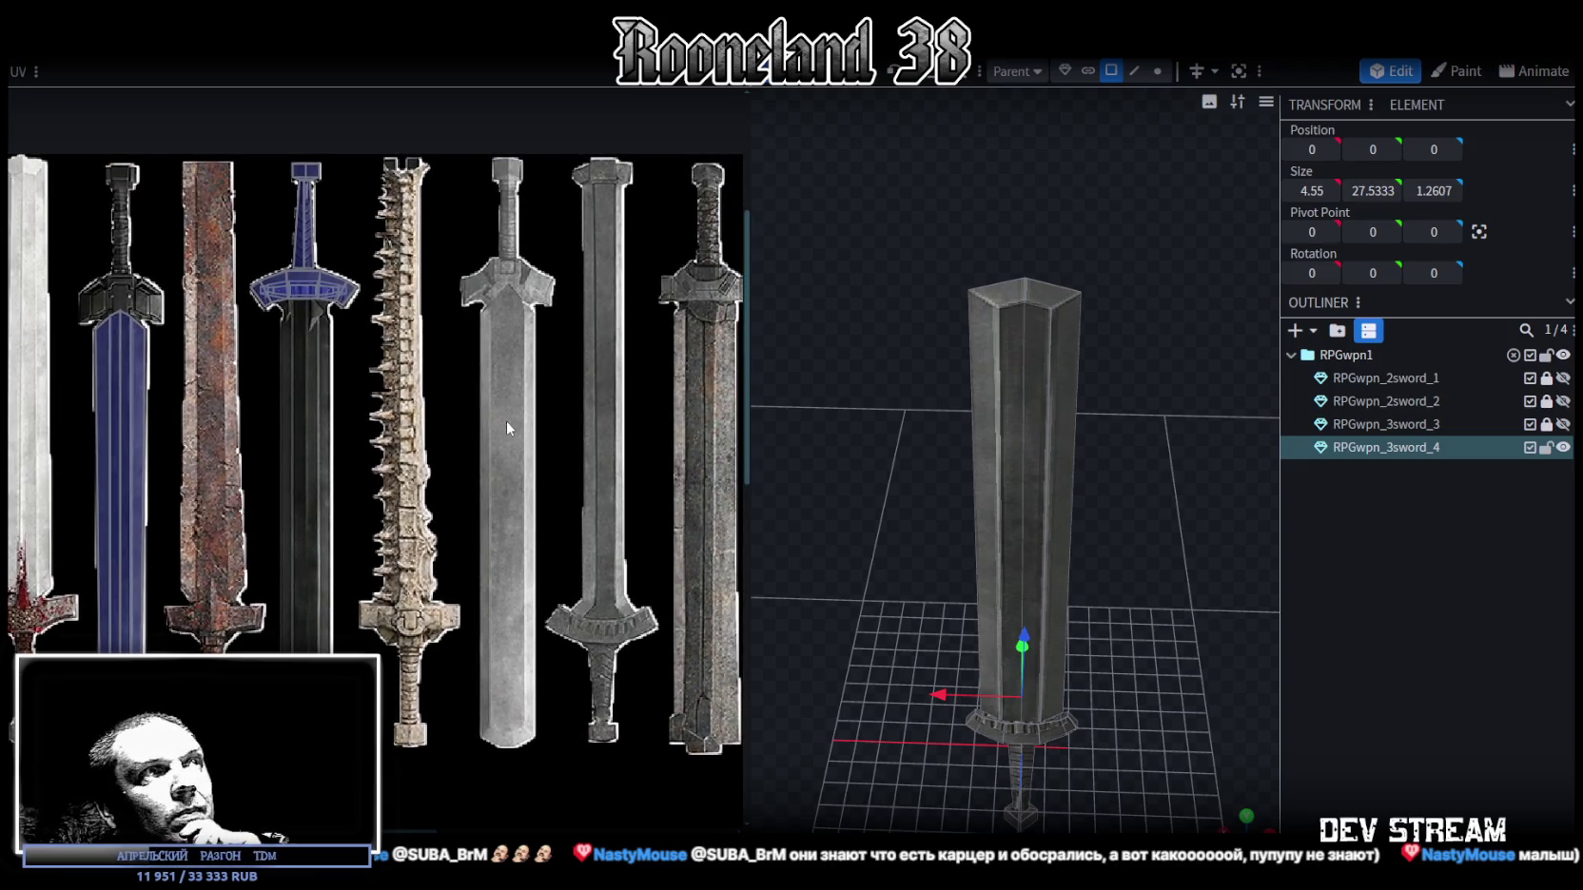
scroll(492, 420, right, 2)
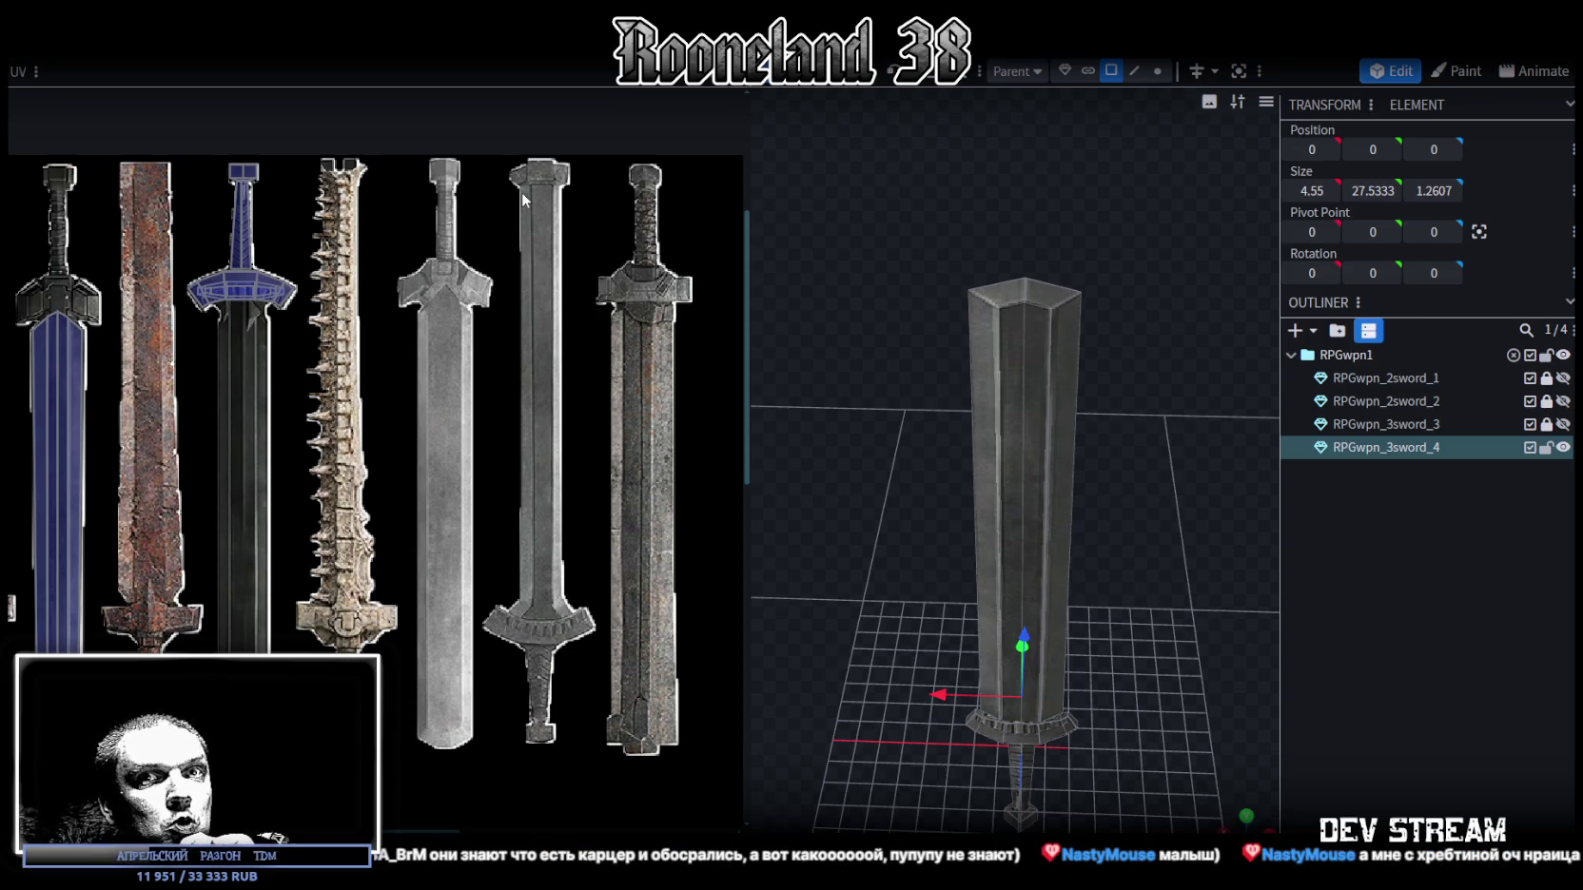
drag(379, 373, 513, 390)
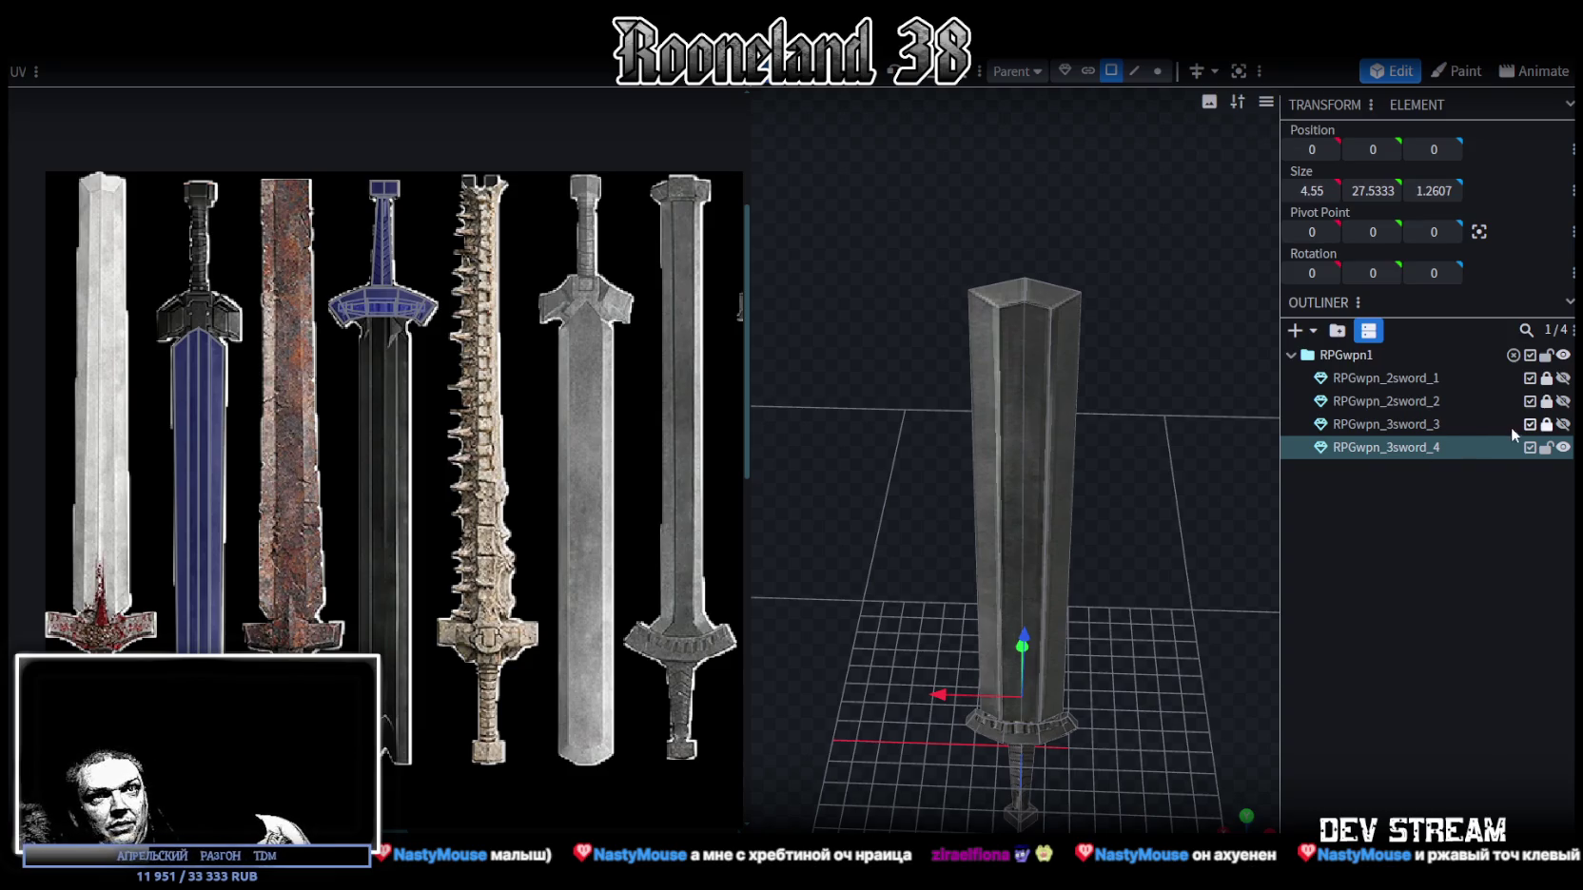
click(1563, 447)
Step: Show the rusty RPGwpn_3sword_3 blade, orbit to inspect it, and move to the spreadsheet
click(1563, 424)
scroll(1134, 455, up, 5)
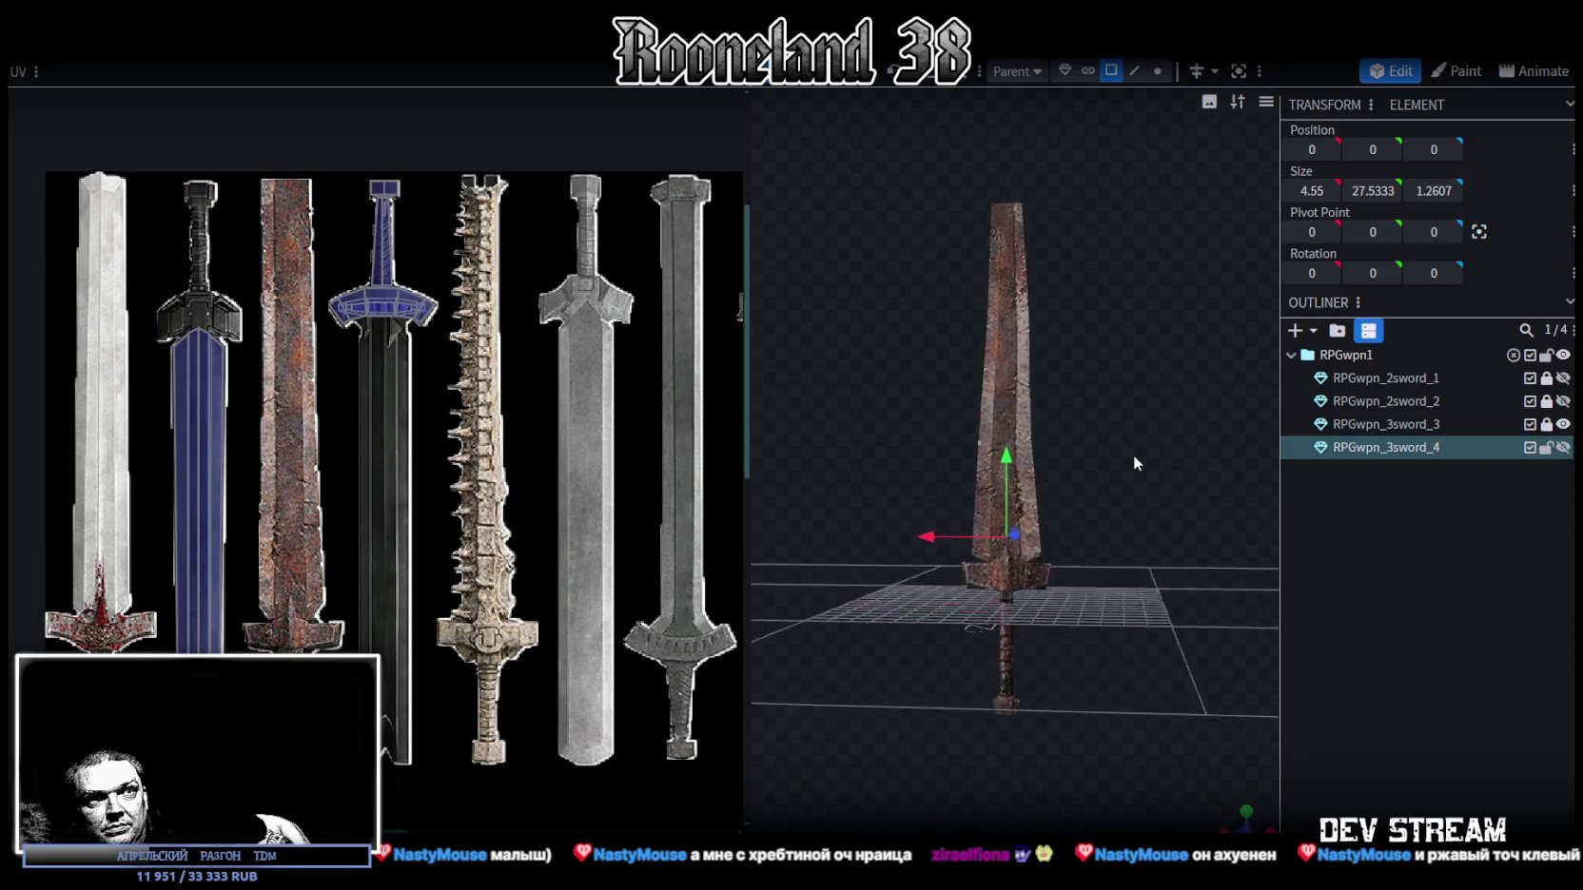
mouse_move(1140, 492)
mouse_down()
mouse_move(934, 619)
mouse_move(1064, 671)
mouse_move(817, 653)
mouse_move(815, 543)
mouse_move(1061, 512)
mouse_move(798, 559)
mouse_move(869, 561)
mouse_move(676, 523)
mouse_move(971, 570)
mouse_move(977, 476)
mouse_move(890, 398)
mouse_move(924, 420)
mouse_move(1001, 702)
mouse_up()
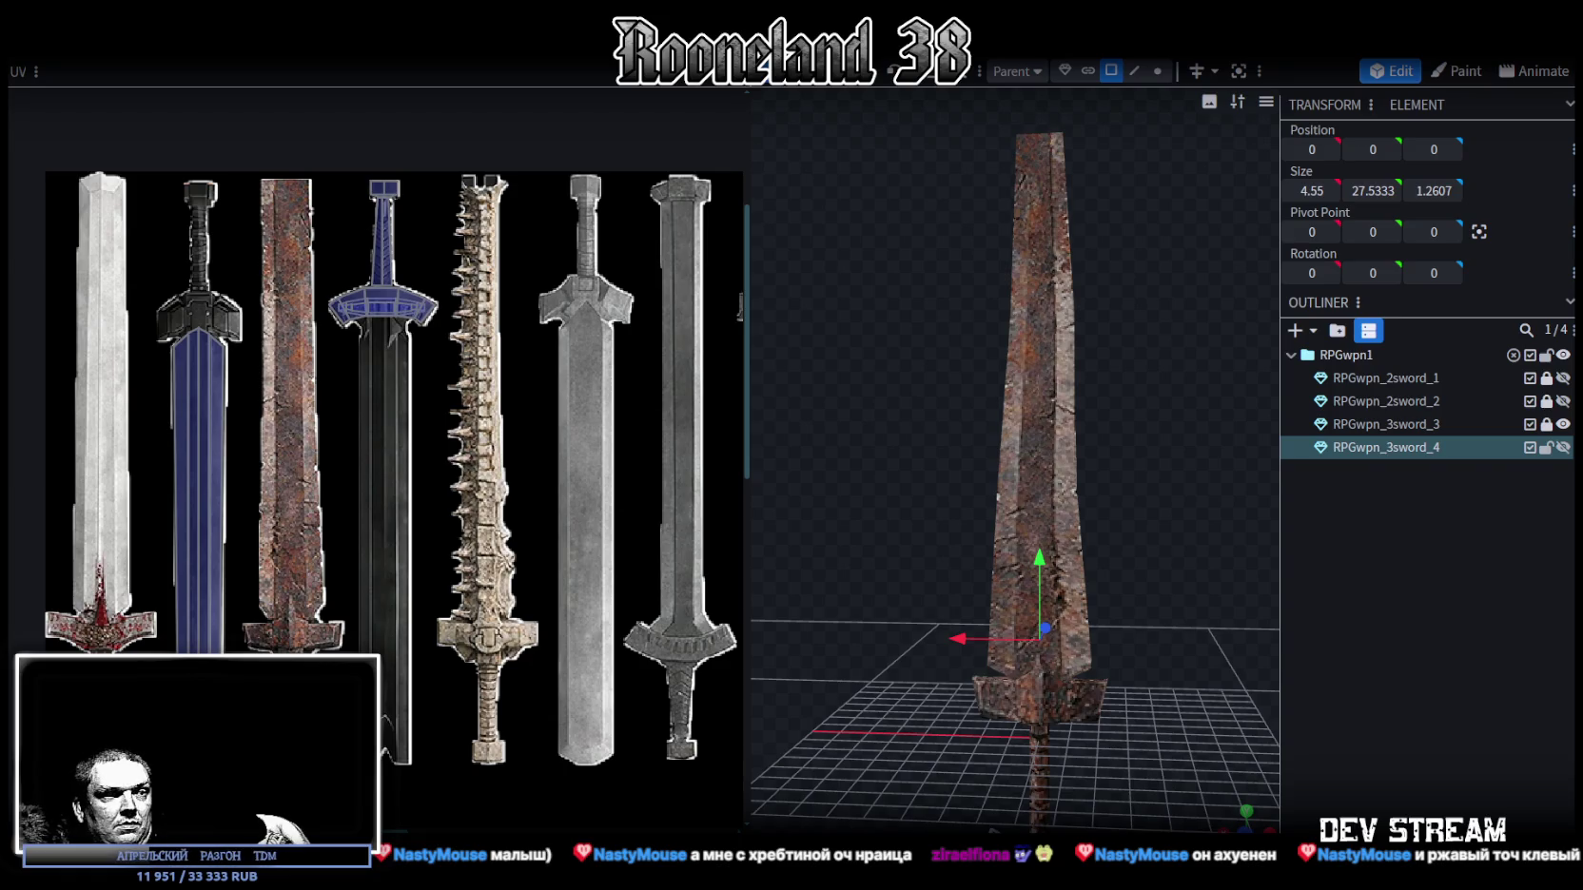
key(alt+Tab)
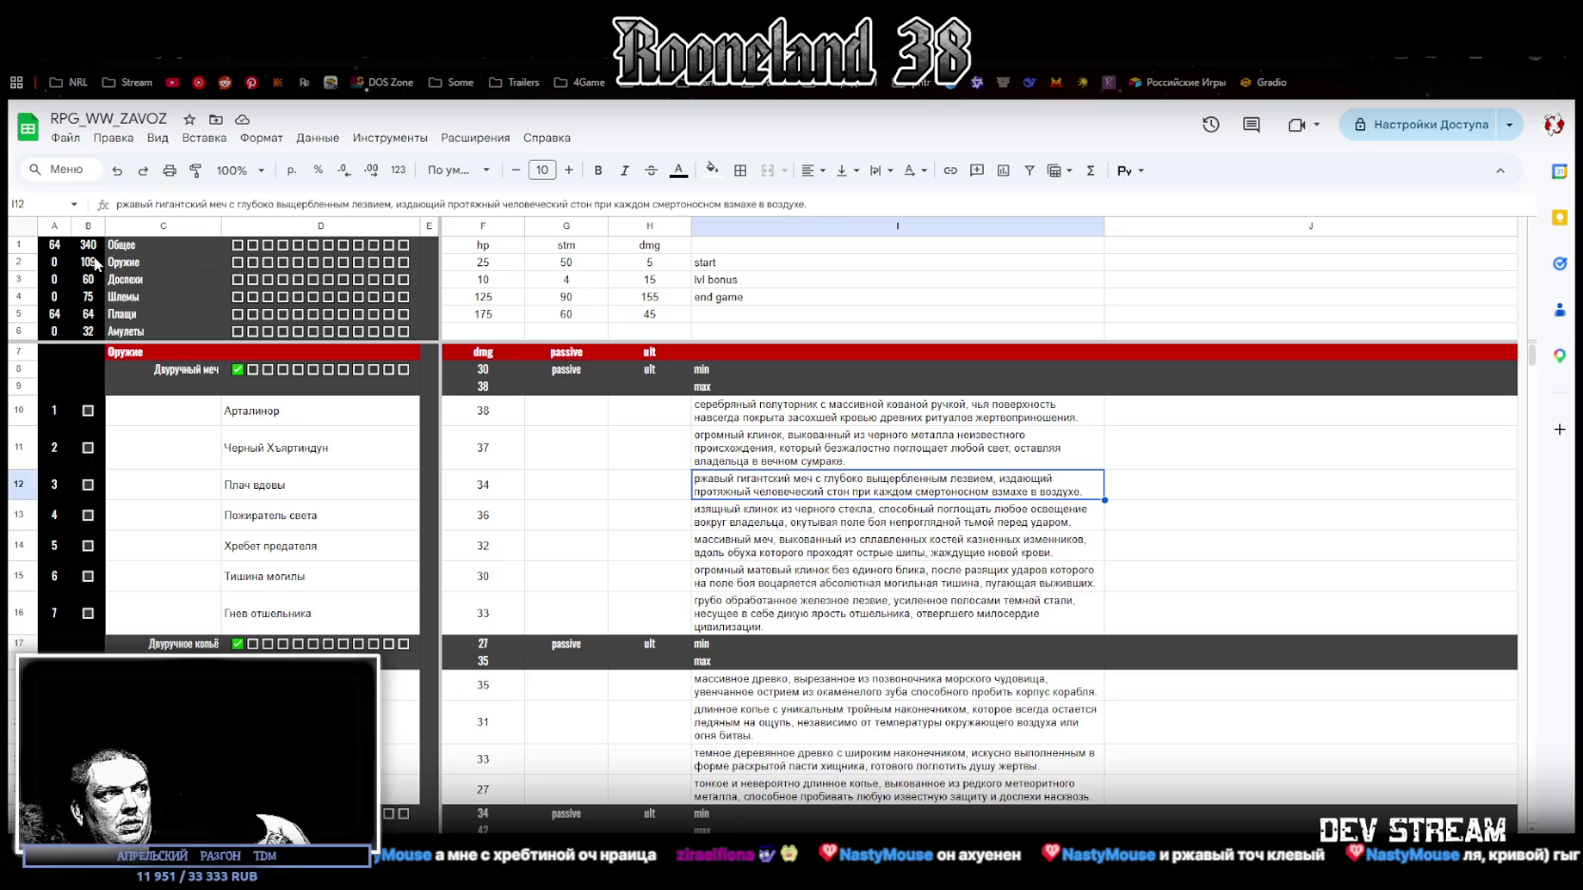
Step: Inspect the Оружие, Доспехи, Шлемы and Плащи counts, including B2's formula, then return toward Unity
click(124, 264)
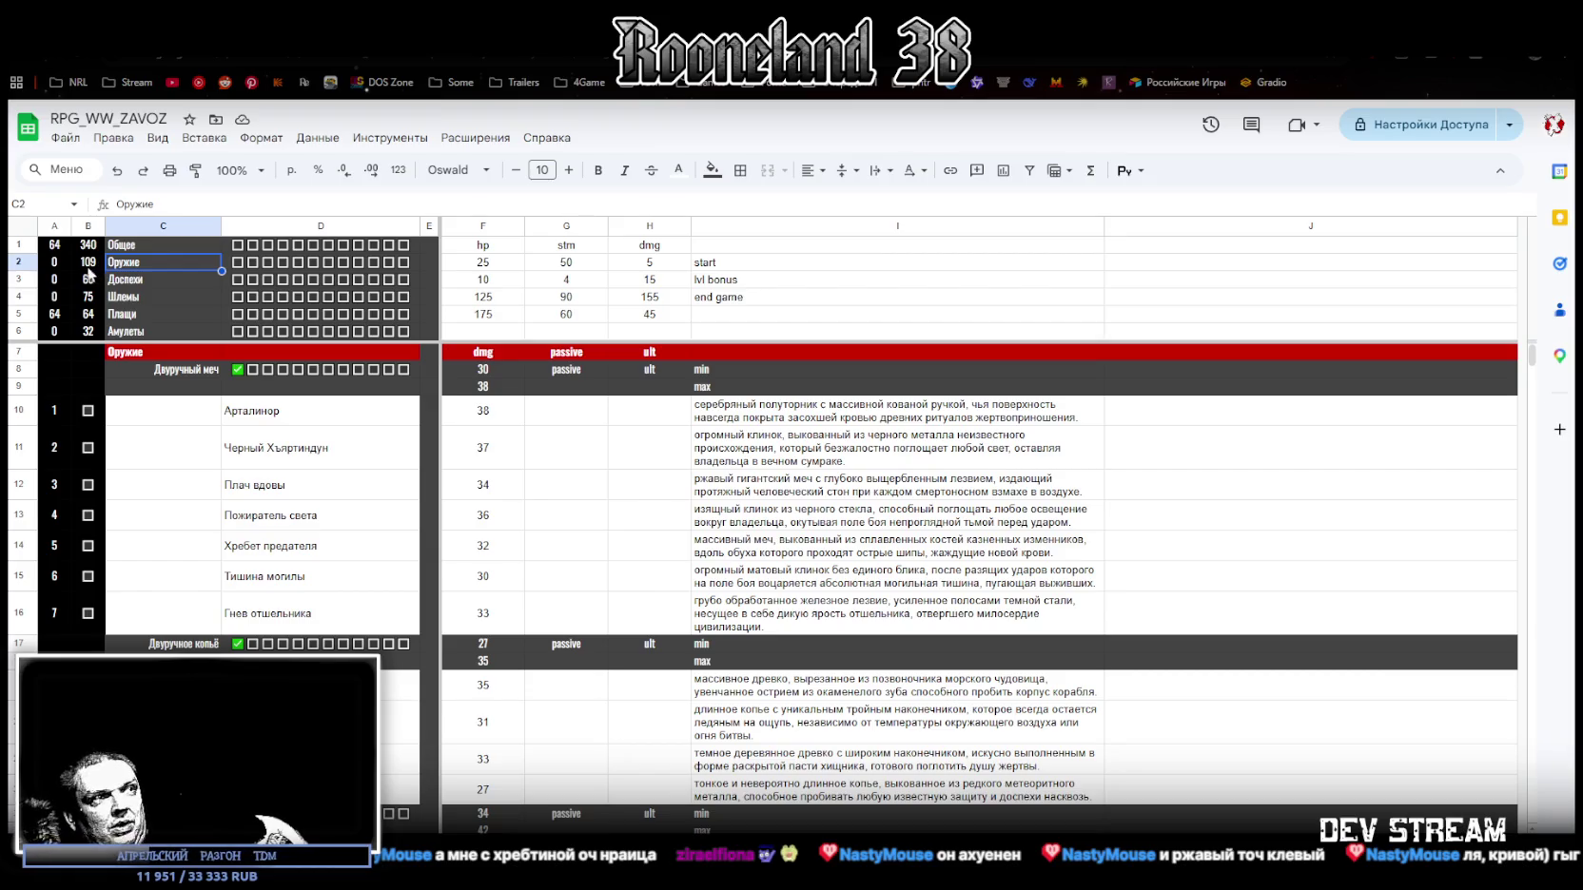
click(89, 264)
click(129, 282)
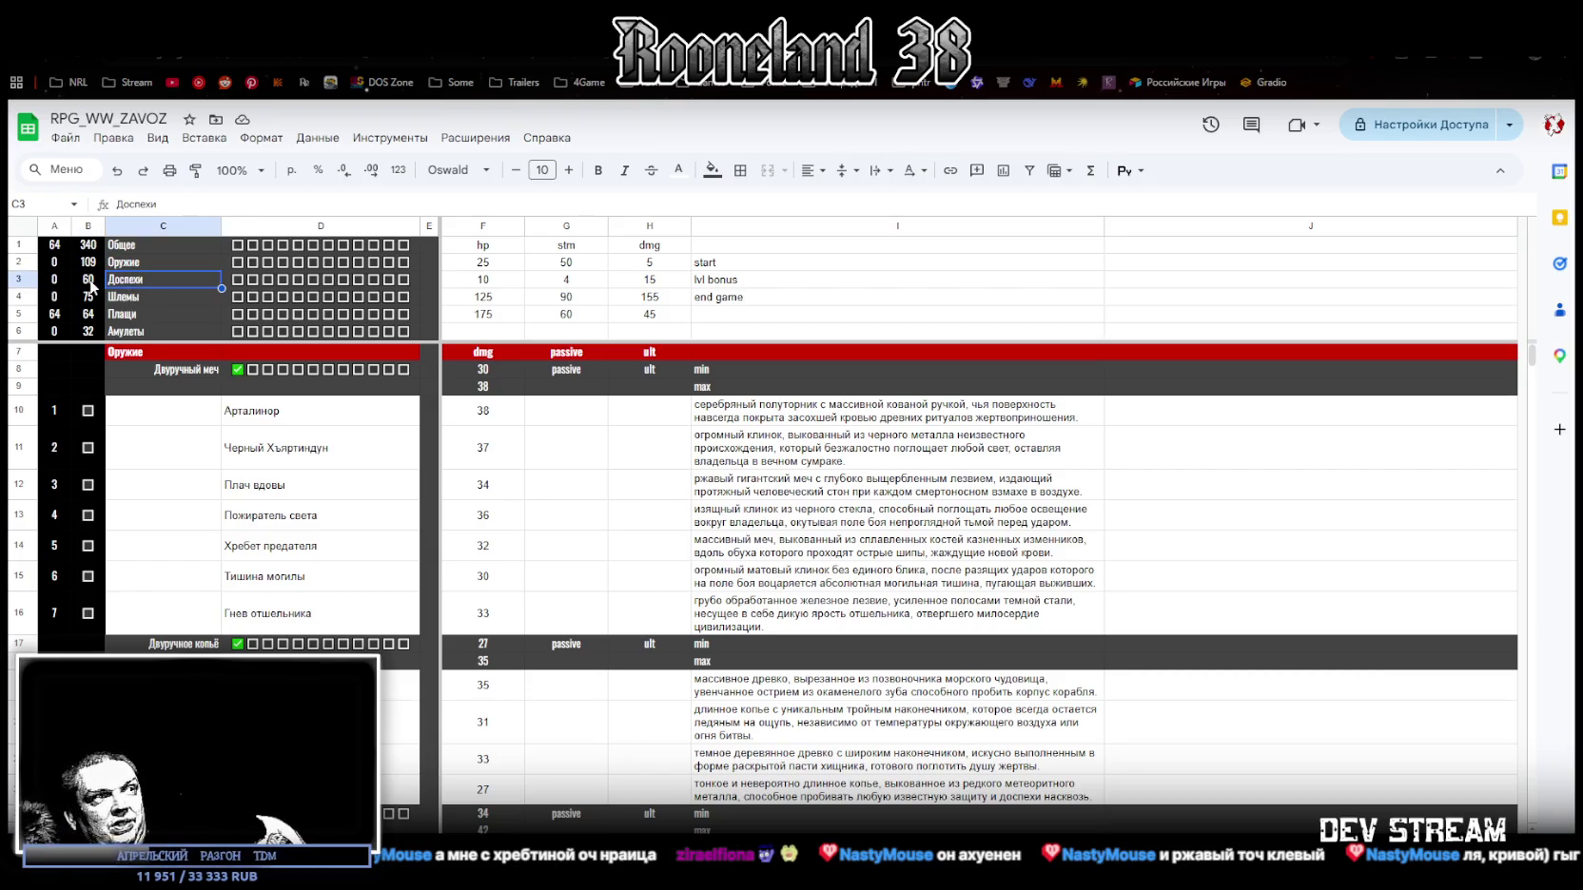
click(140, 302)
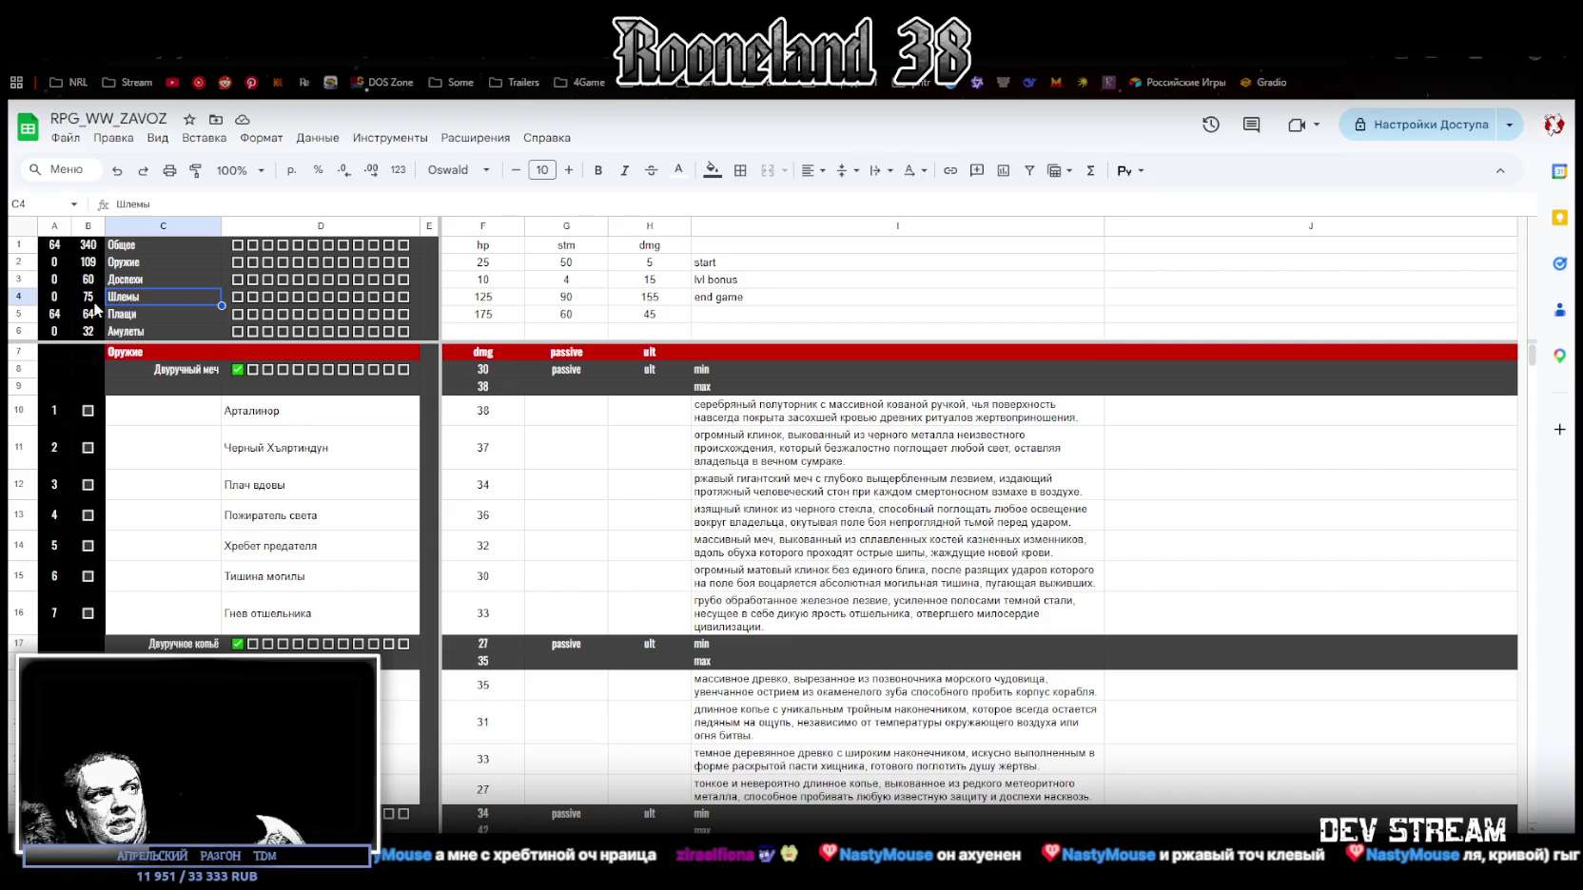
click(138, 318)
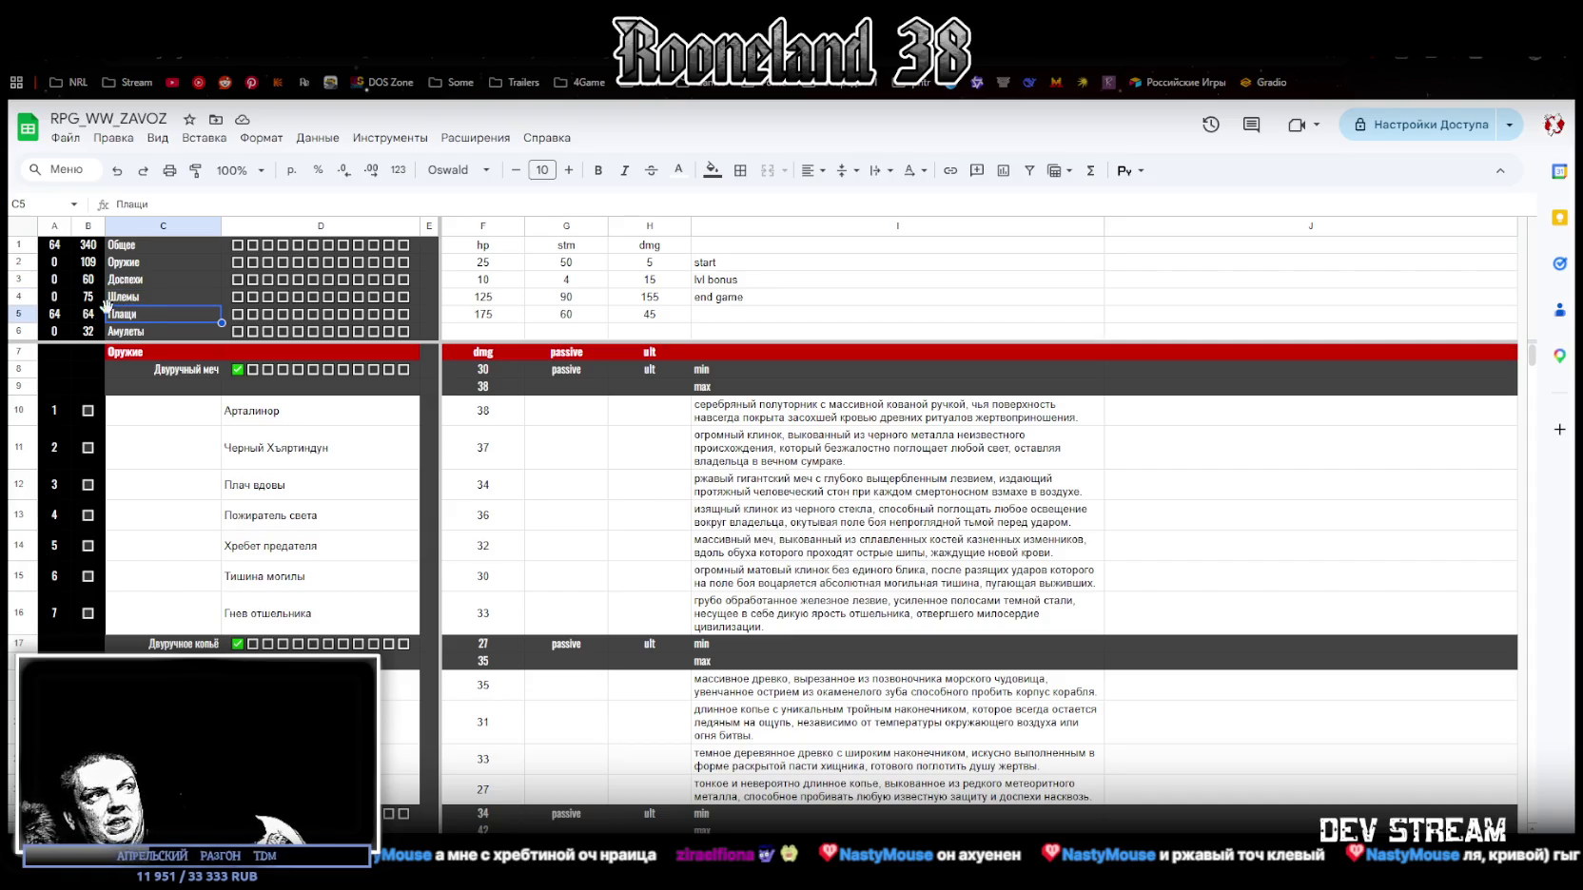
drag(53, 318, 88, 317)
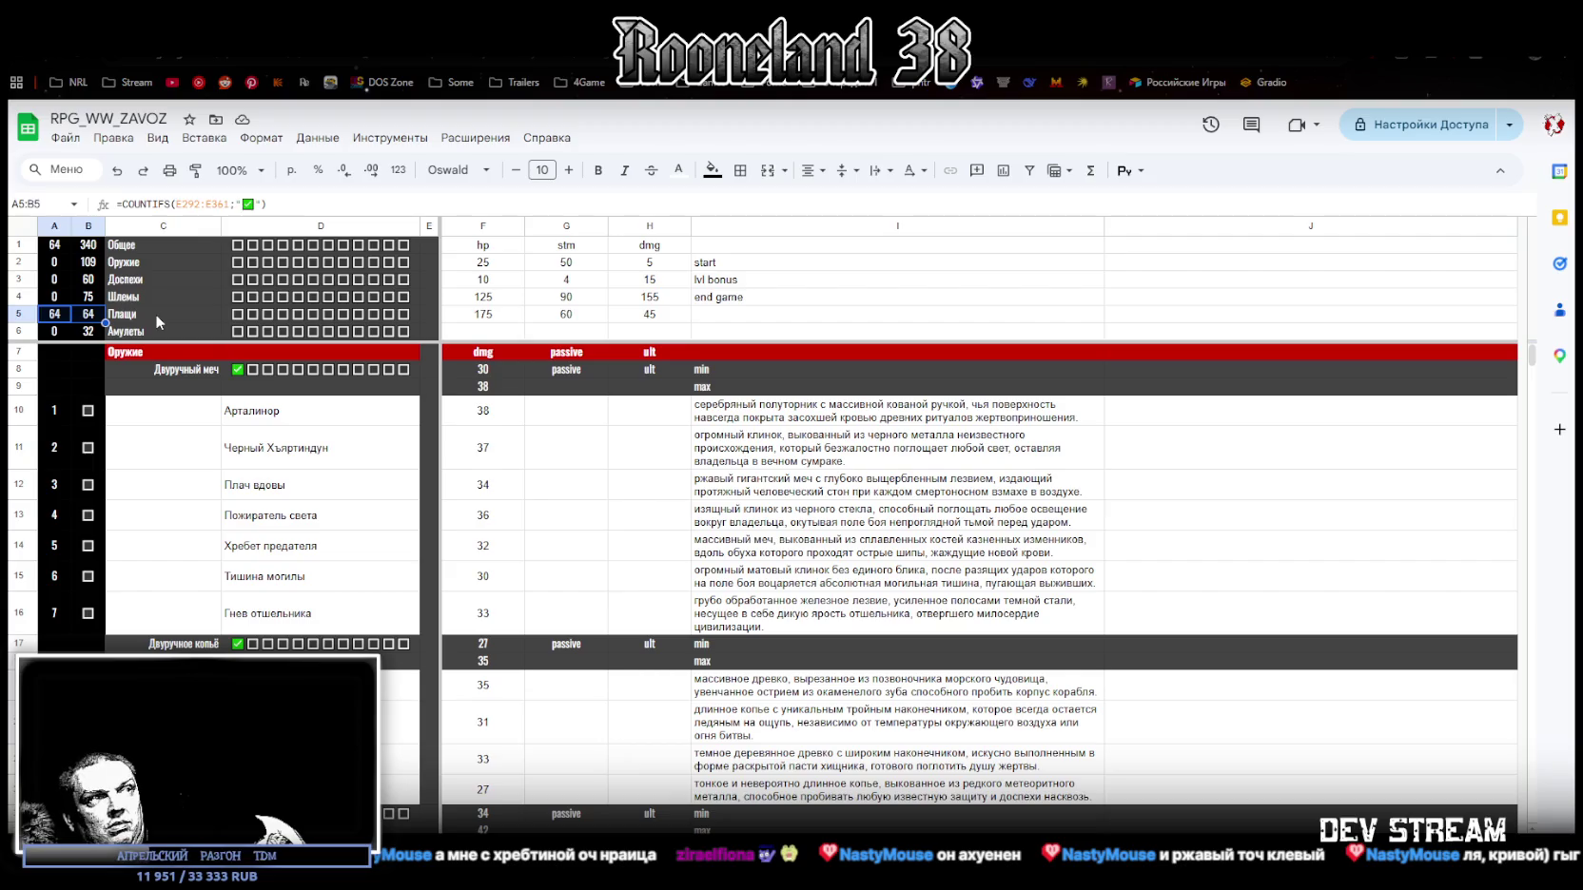
click(143, 318)
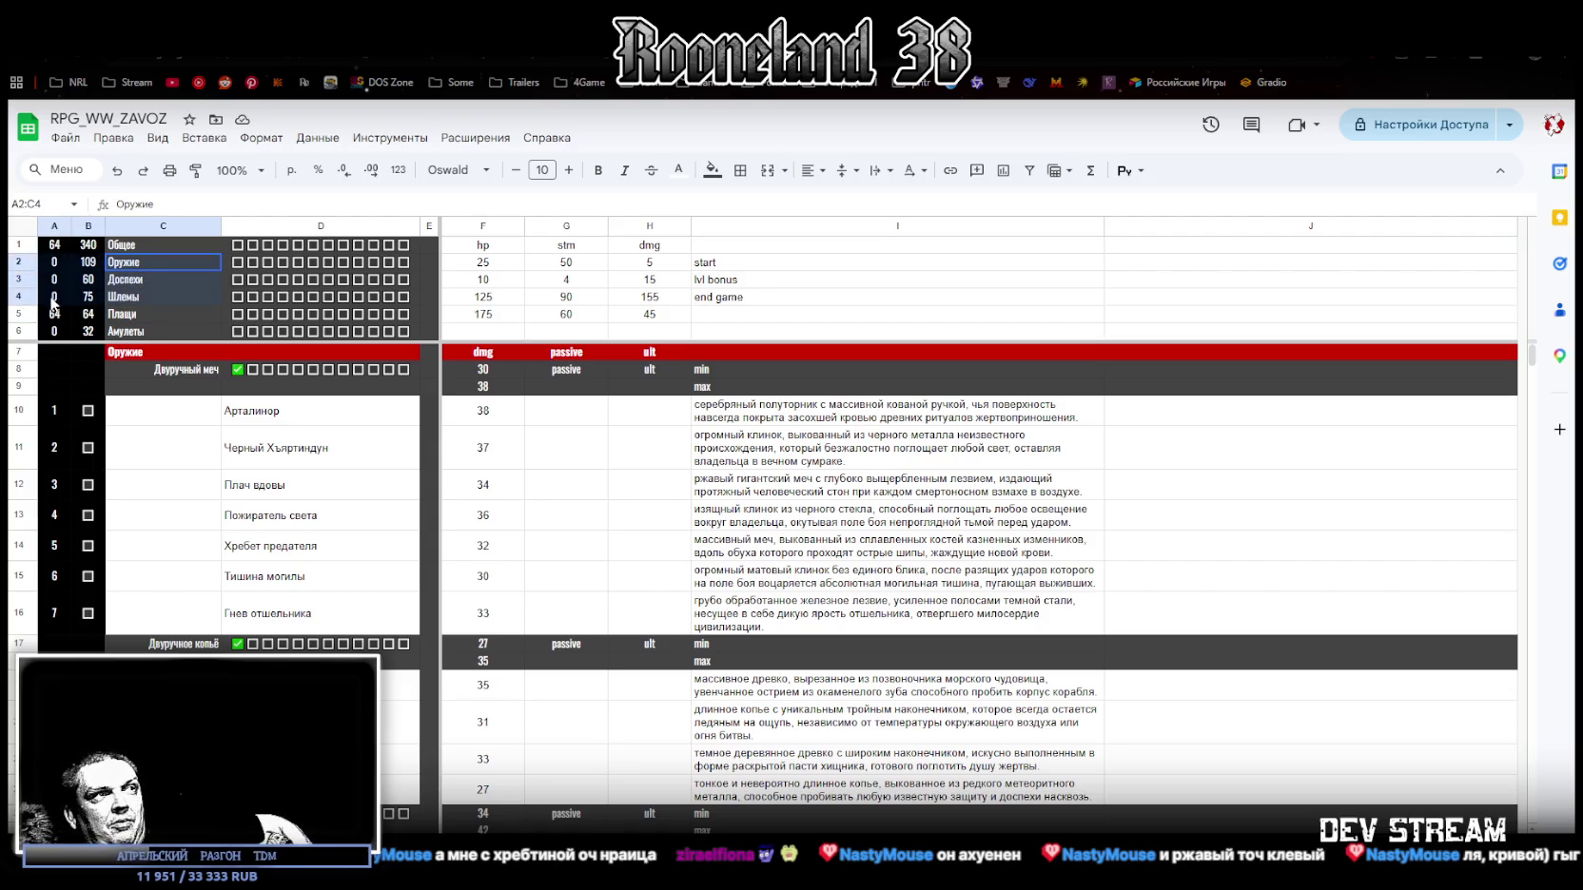
click(134, 300)
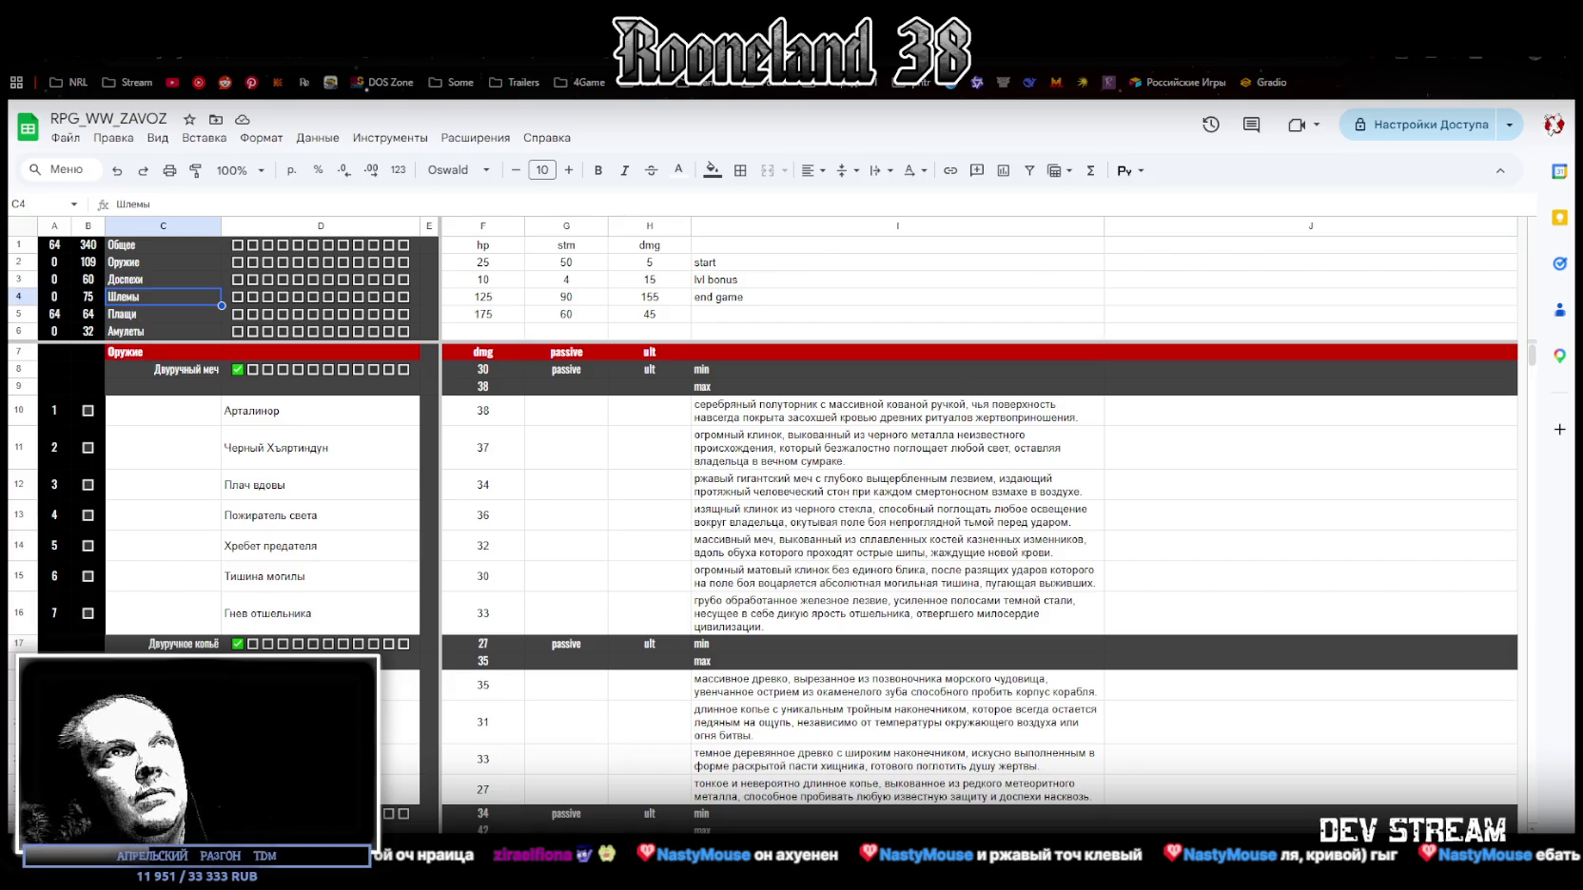
key(alt+Tab)
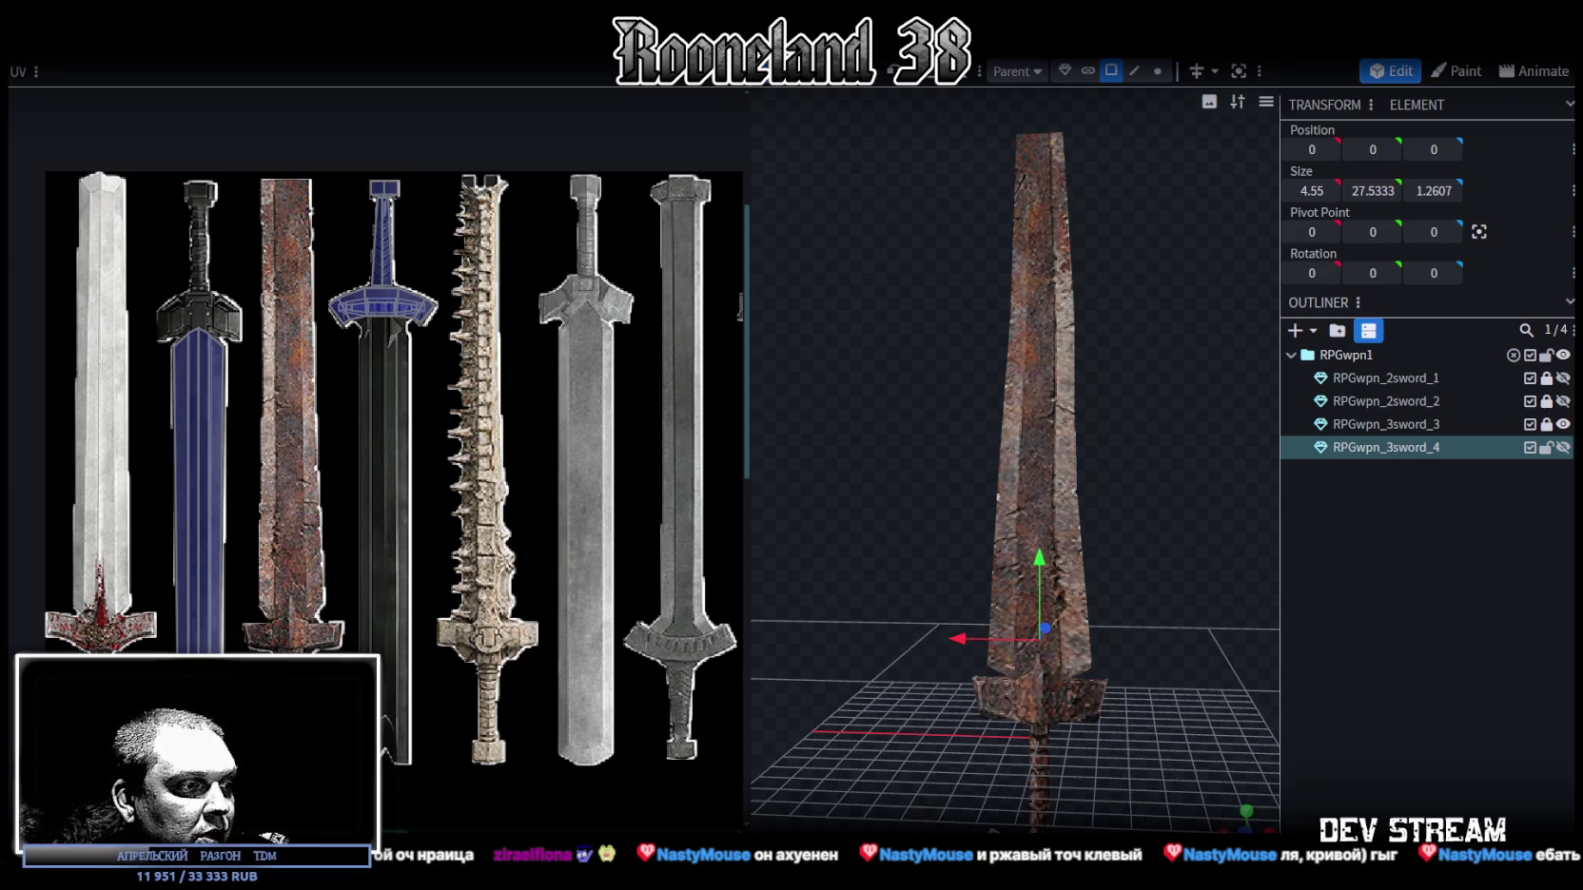
key(alt+Tab)
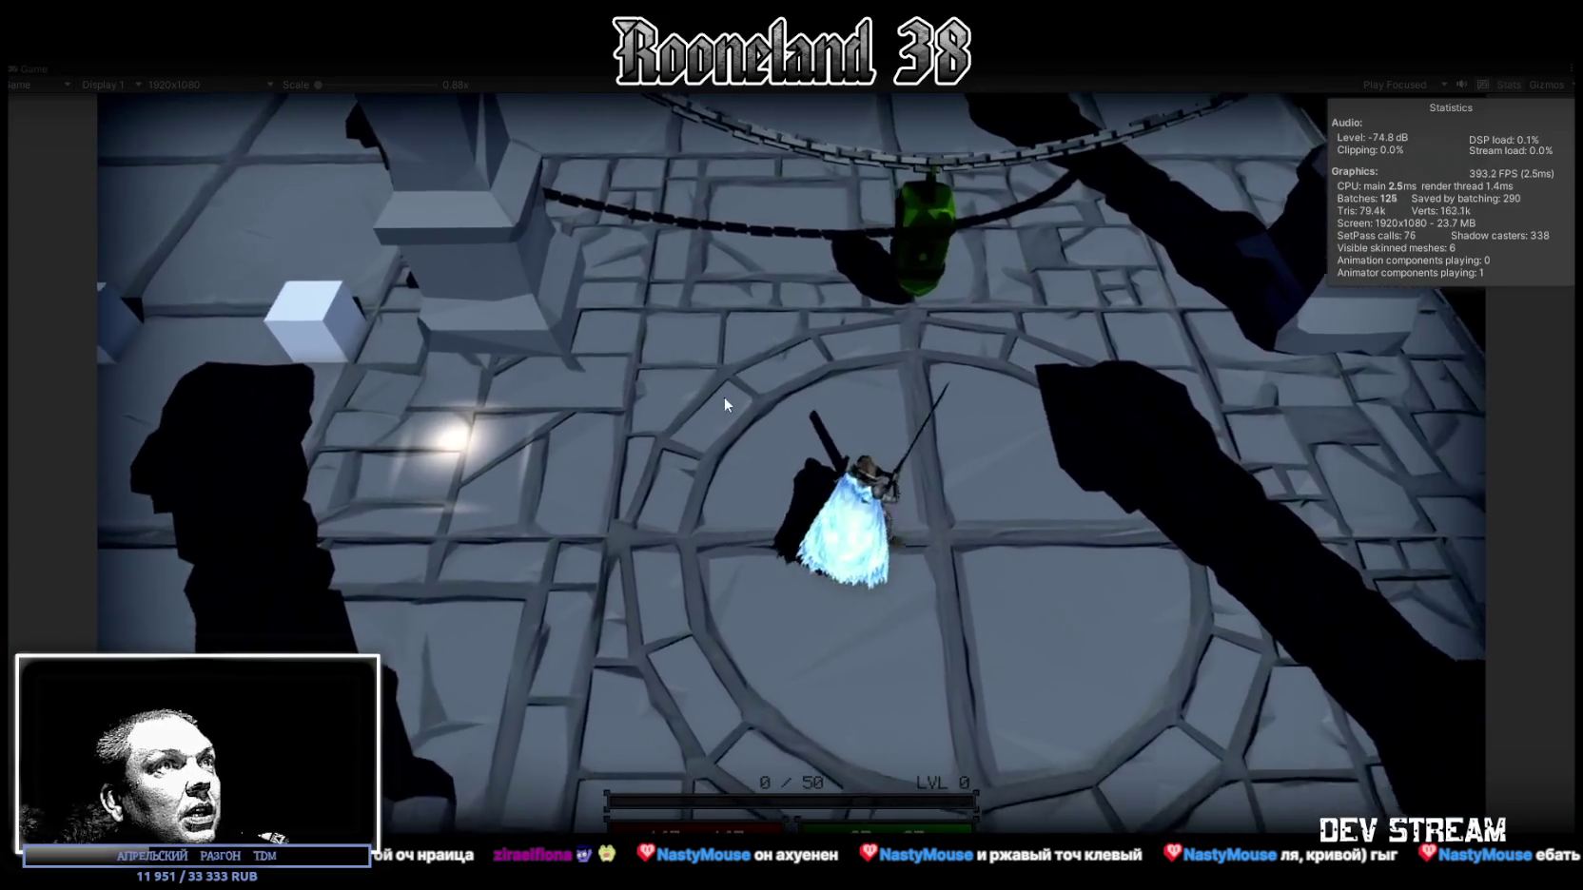
Step: Run toward the green lantern and slash repeatedly with the two-handed sword
key(s)
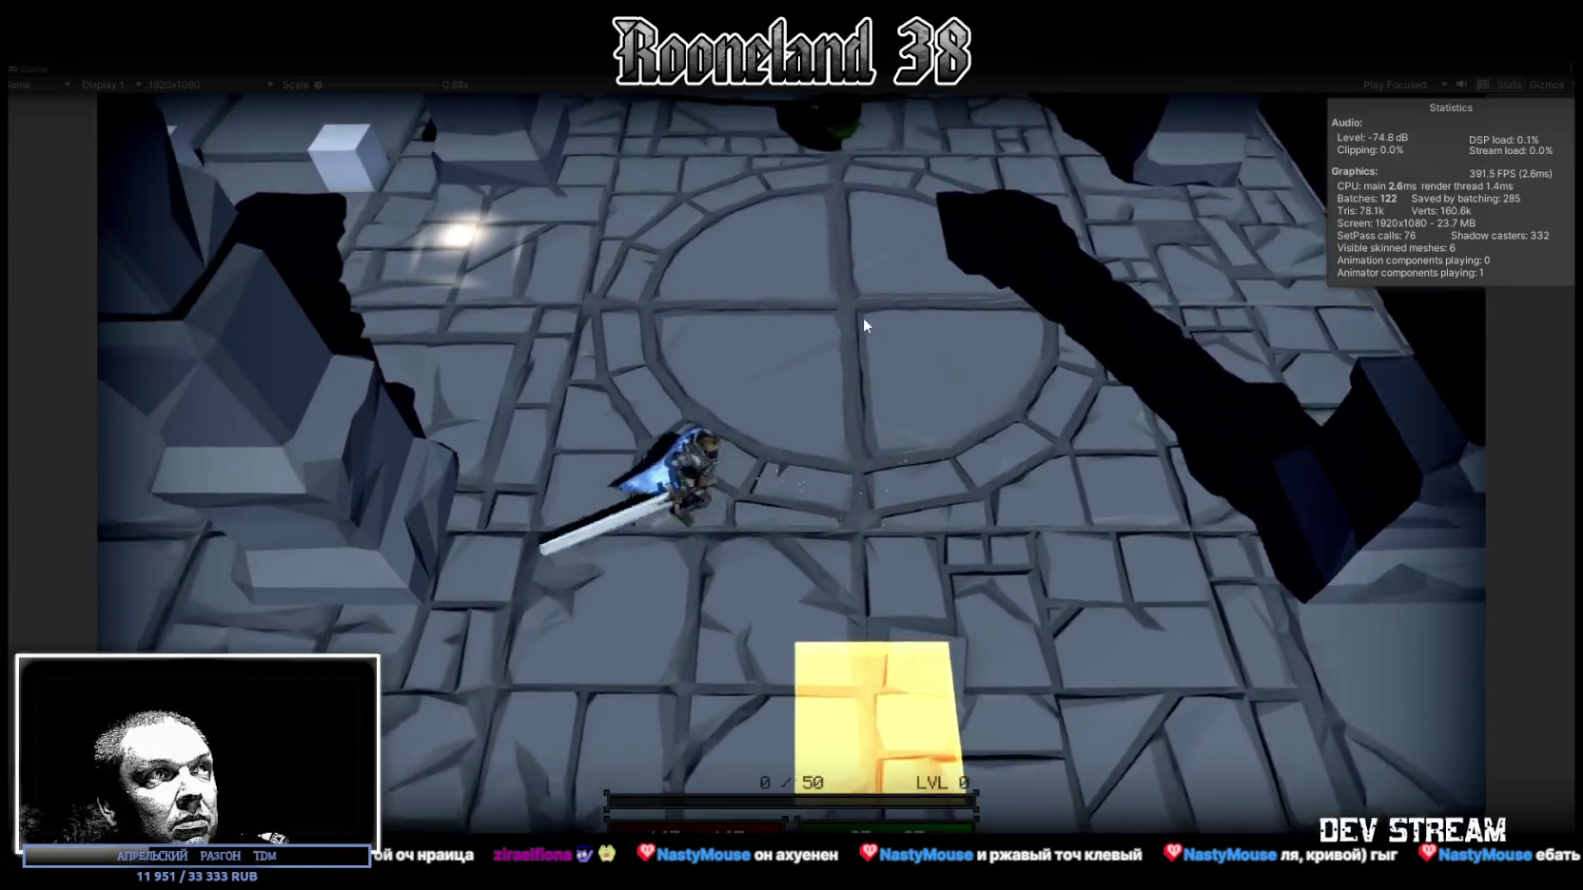
key(w)
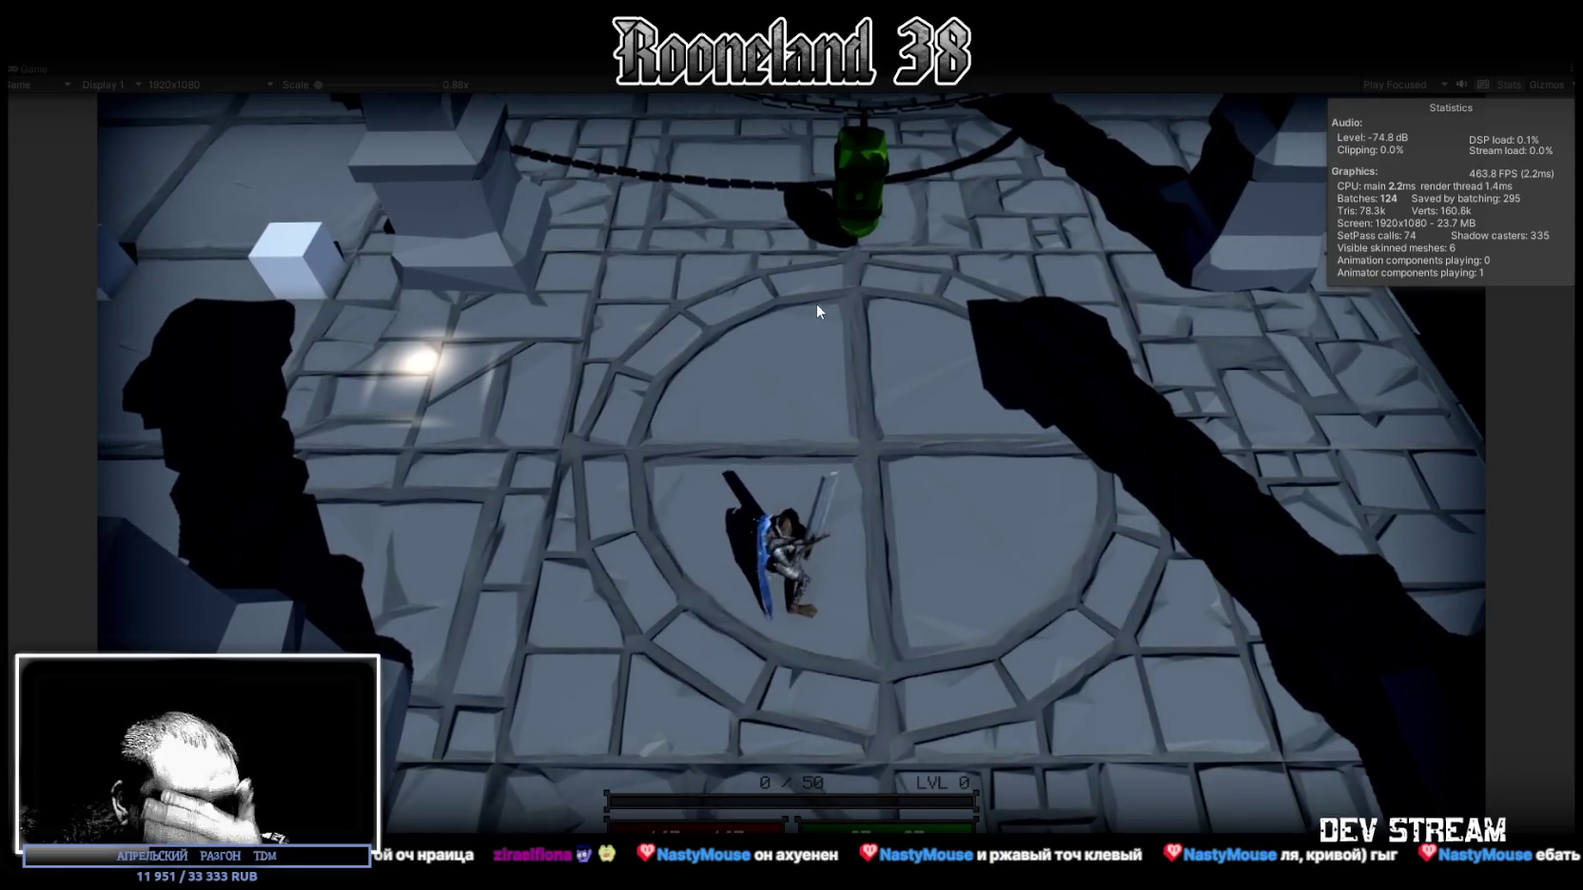
click(816, 302)
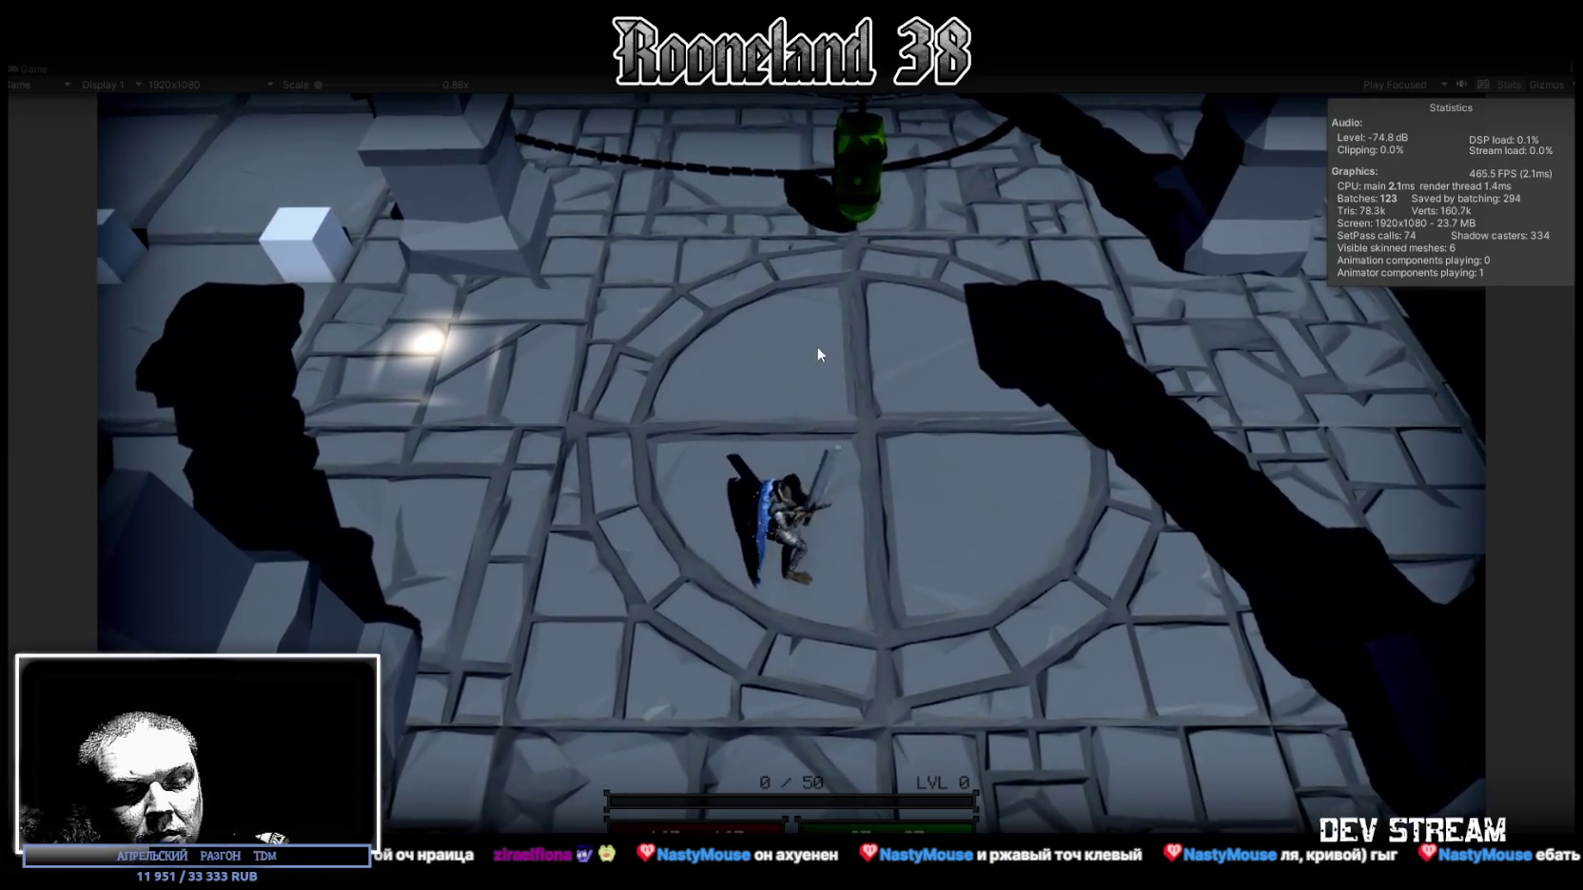
key(w)
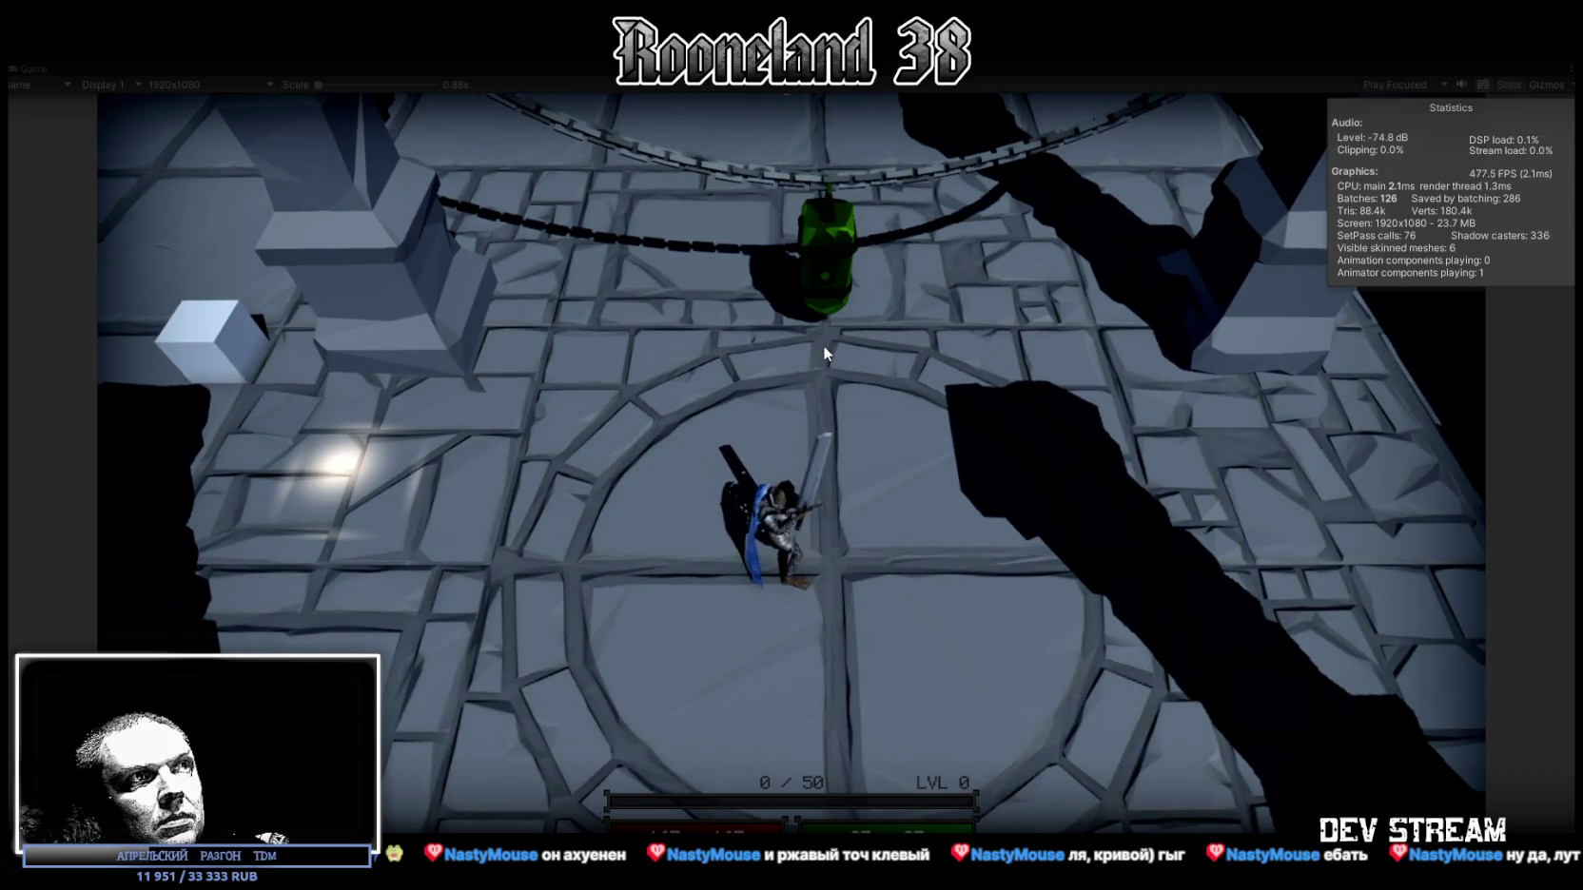
click(822, 345)
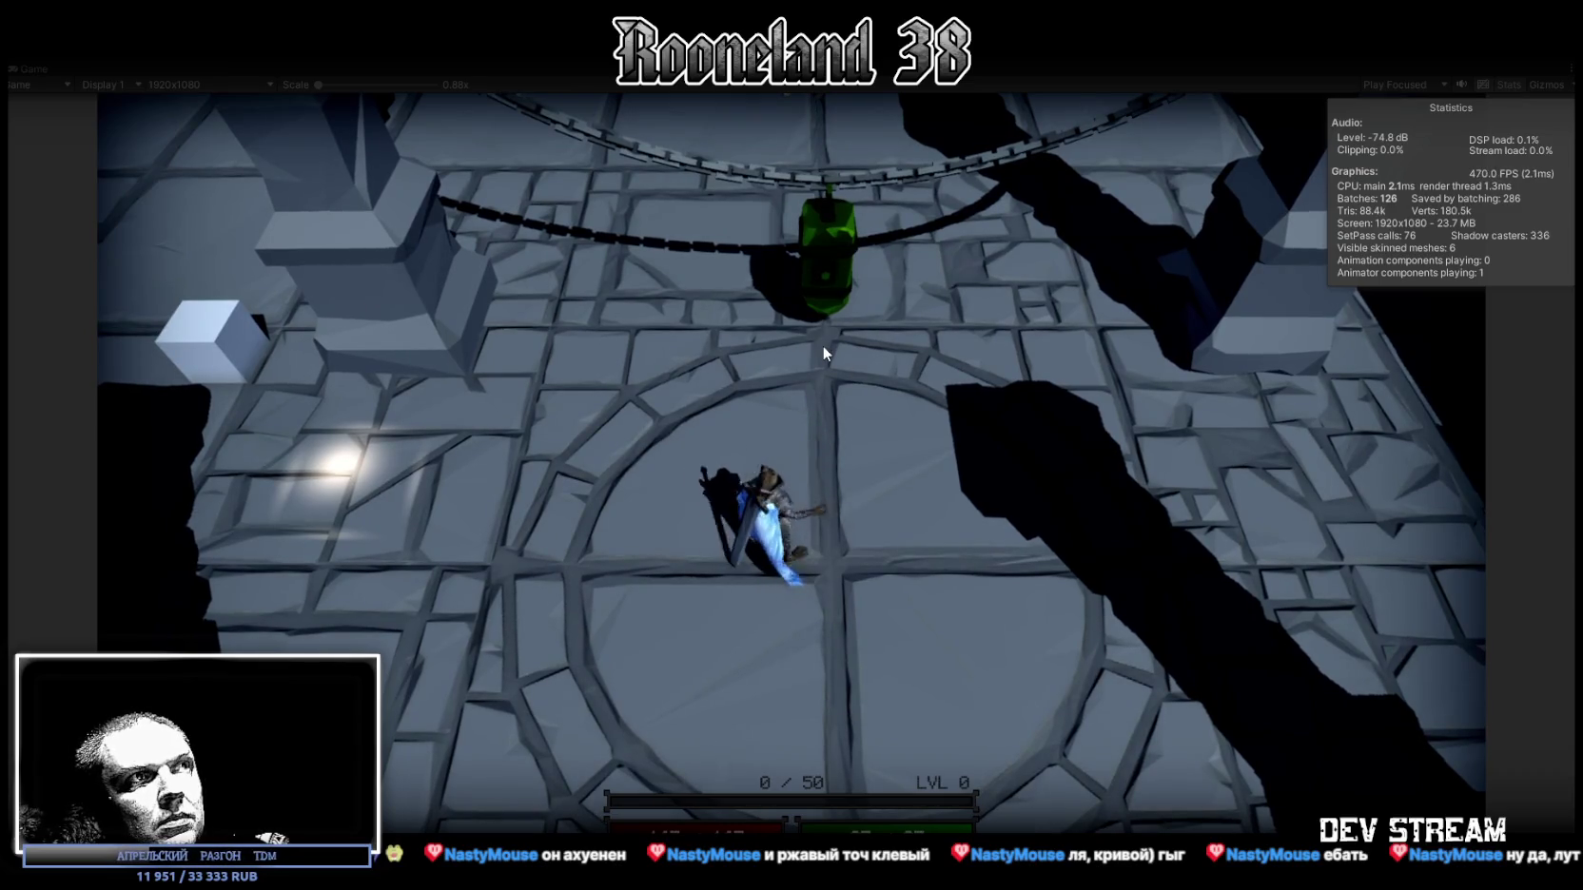
click(822, 346)
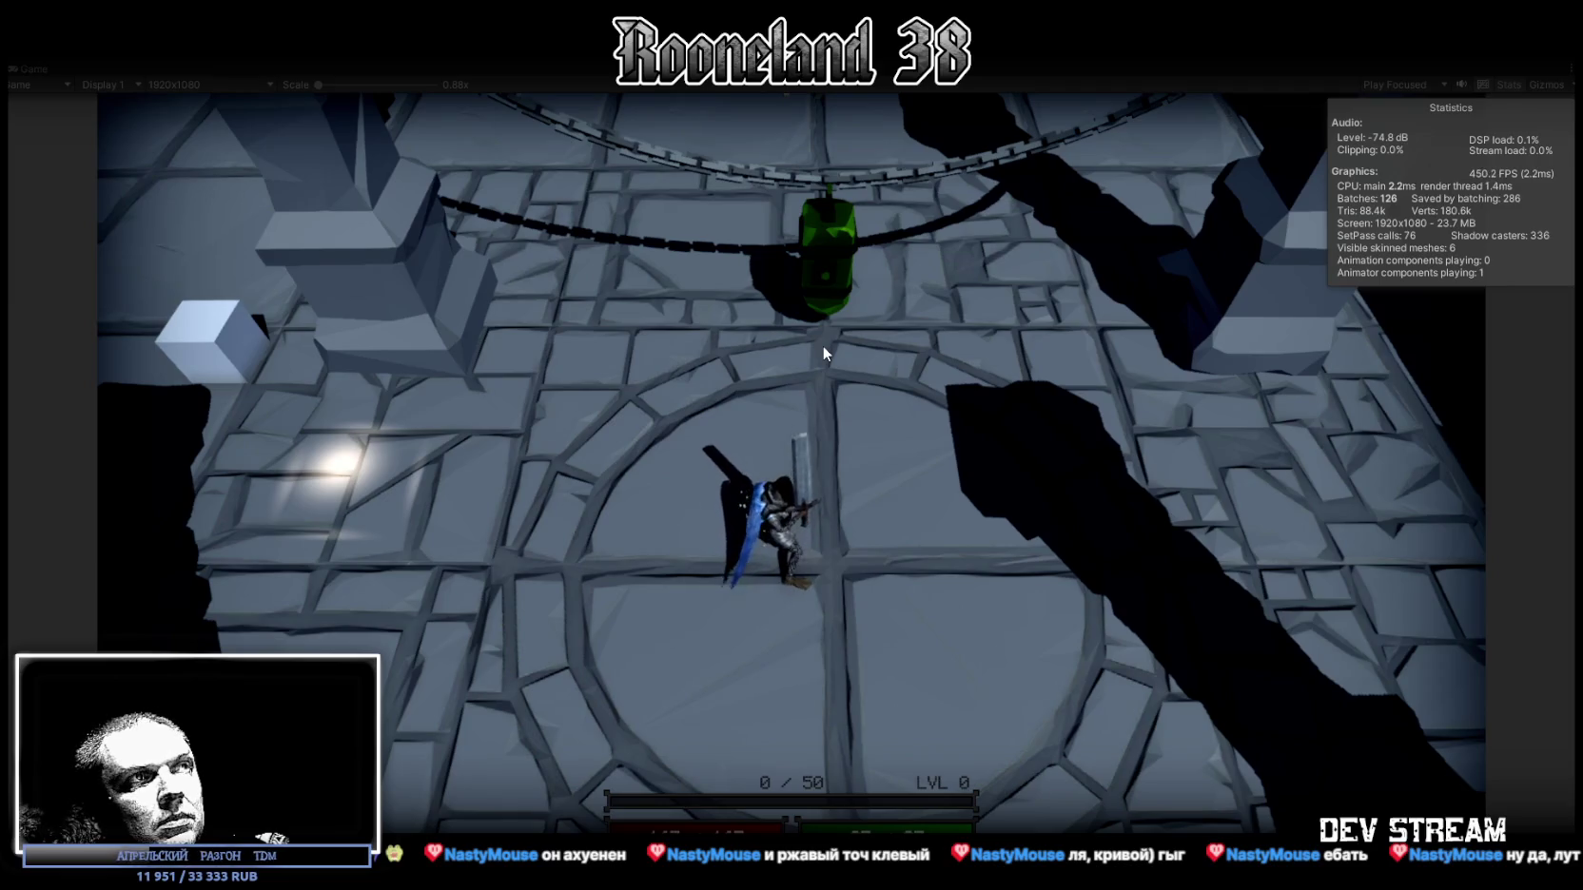
click(824, 352)
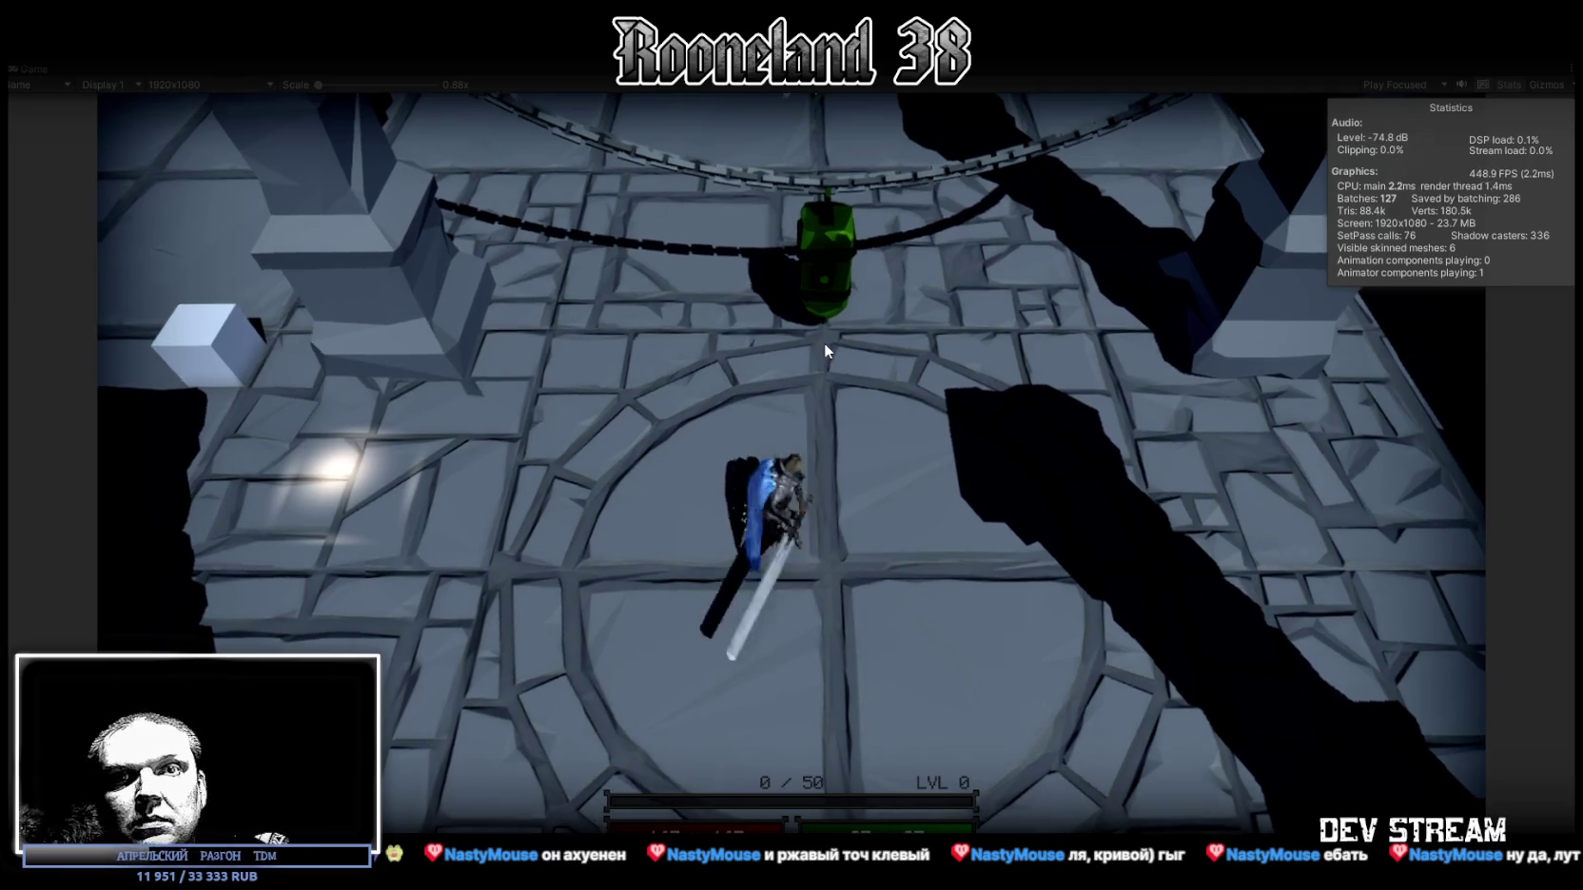
key(d)
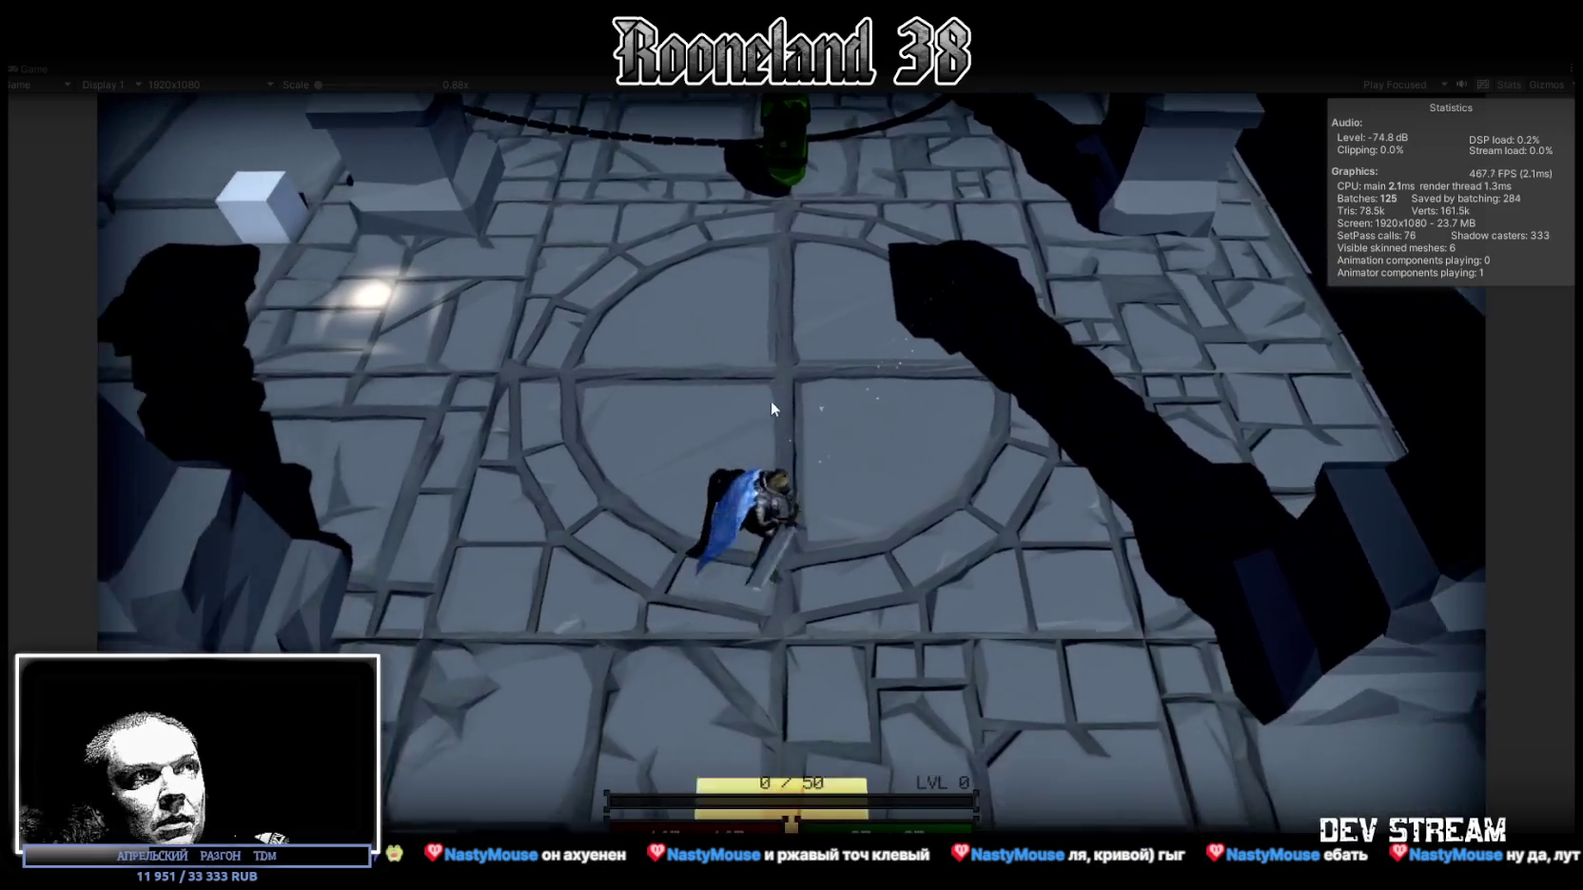
Step: Run around the arena attacking, finishing on the raised ledge to the left
click(771, 401)
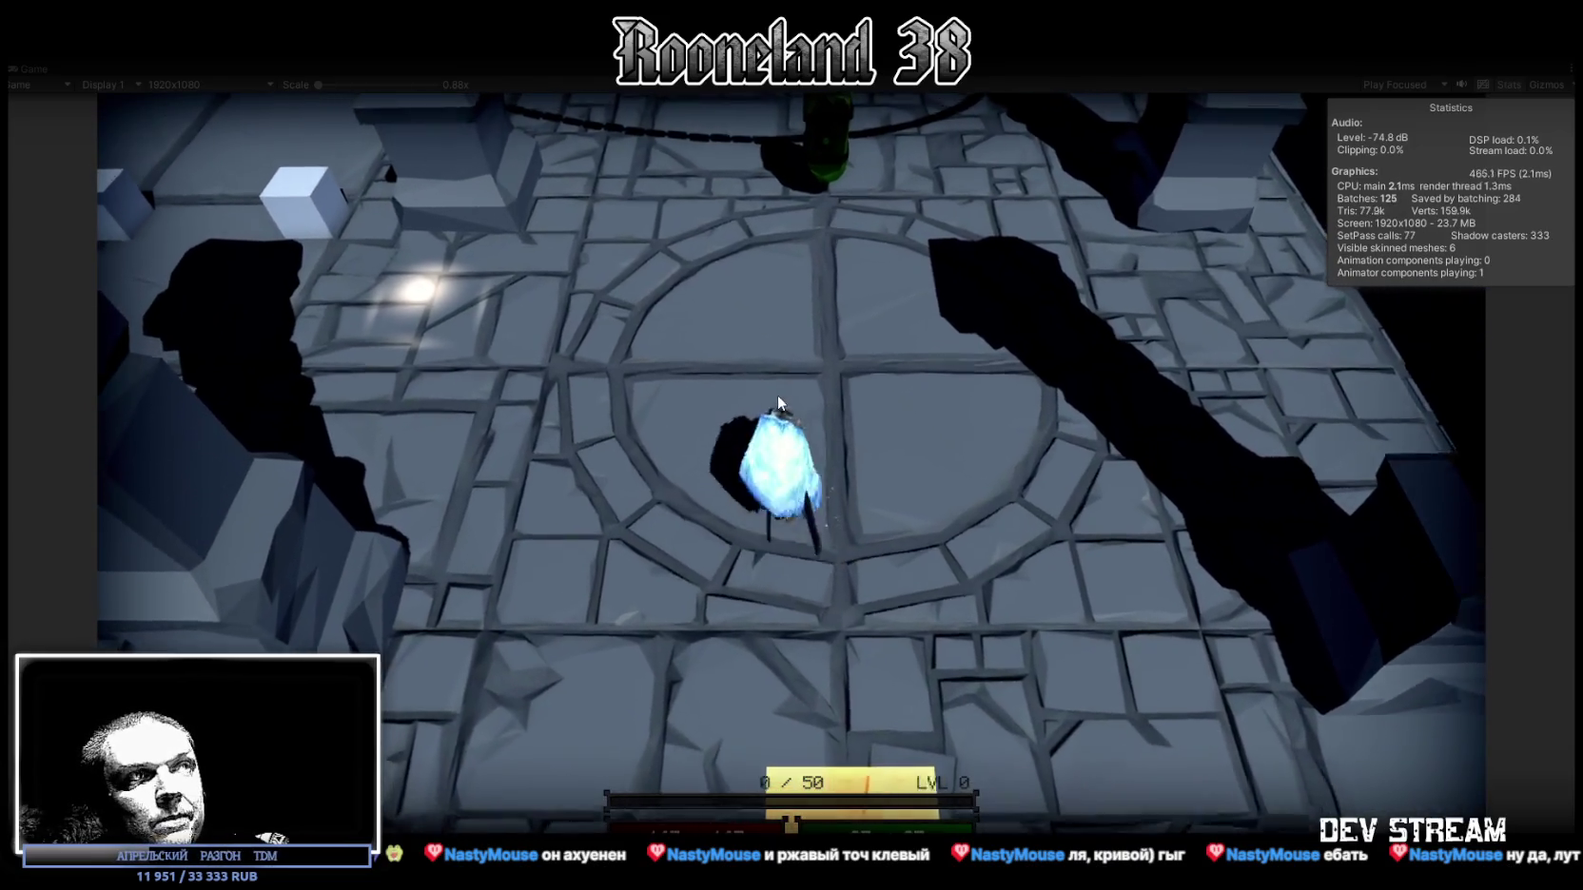
click(872, 476)
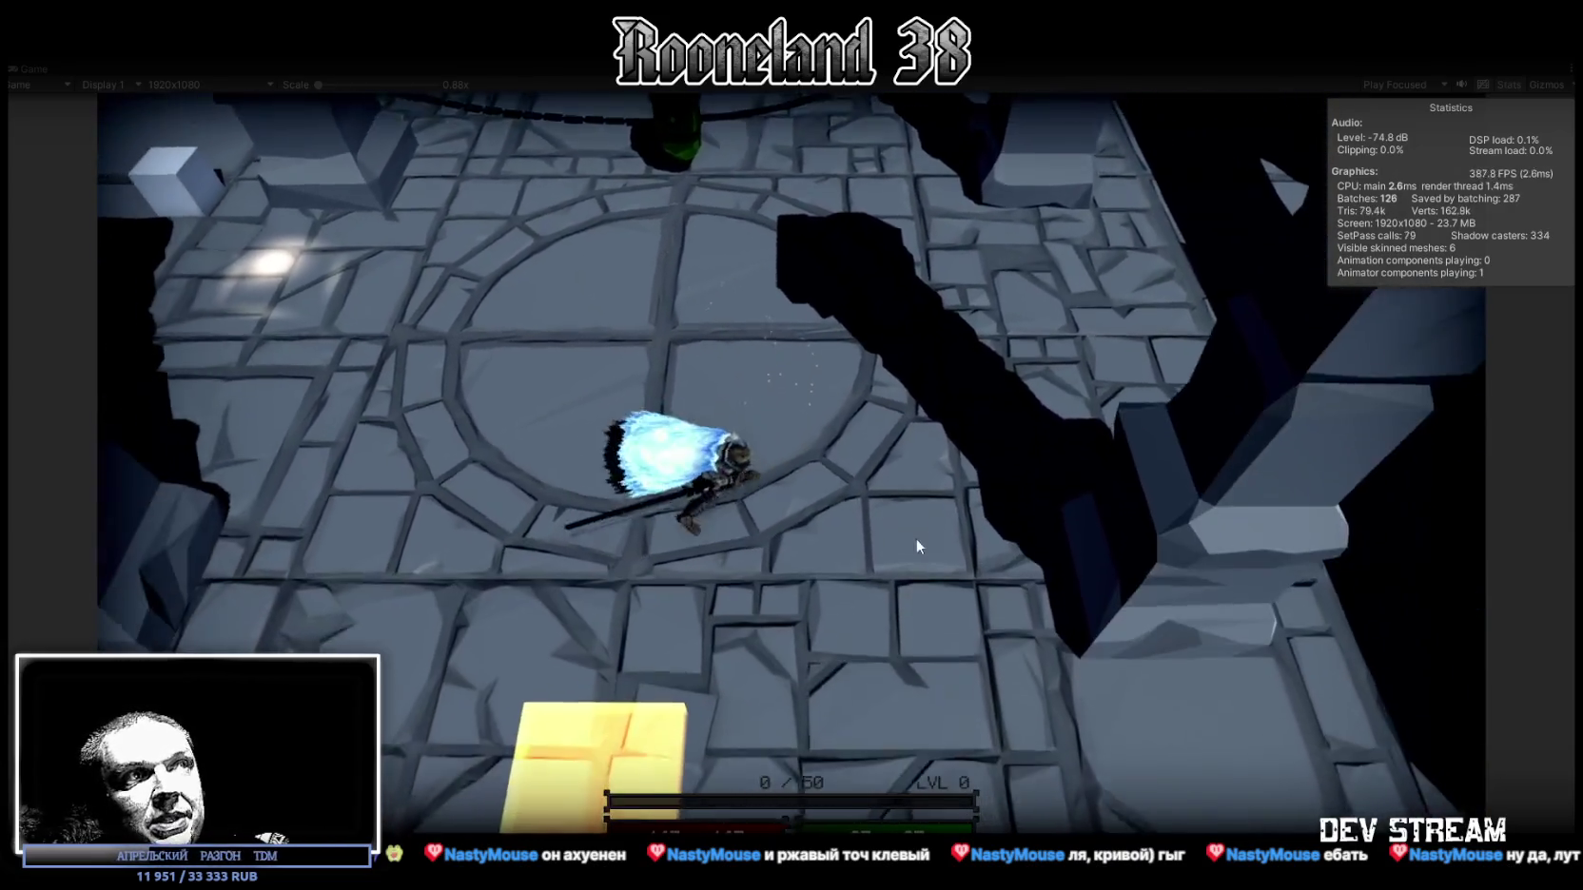
click(915, 539)
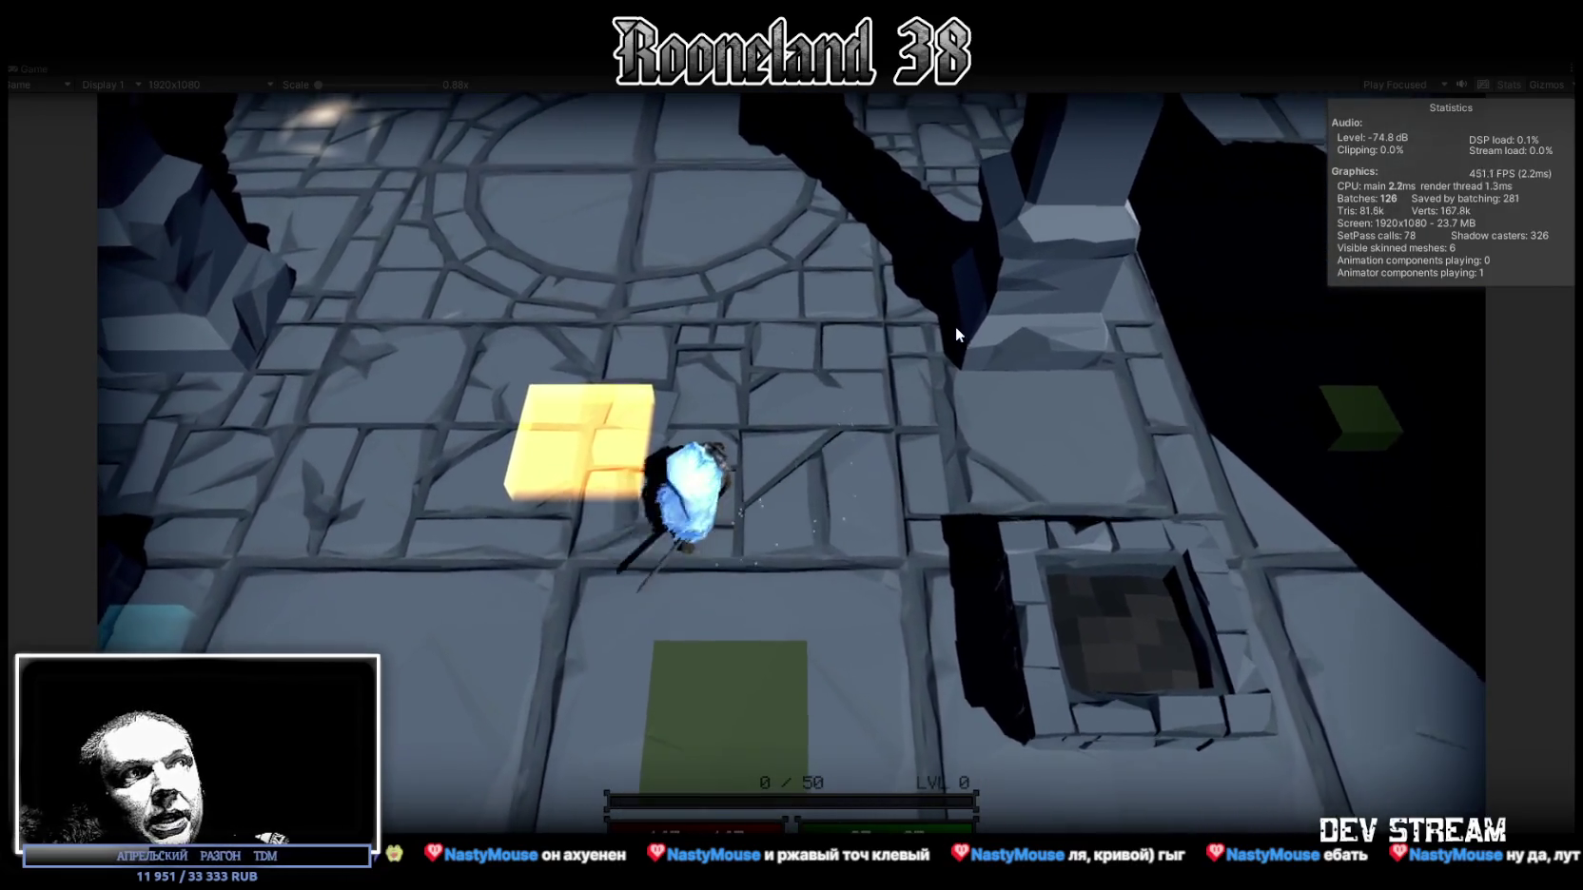
click(786, 302)
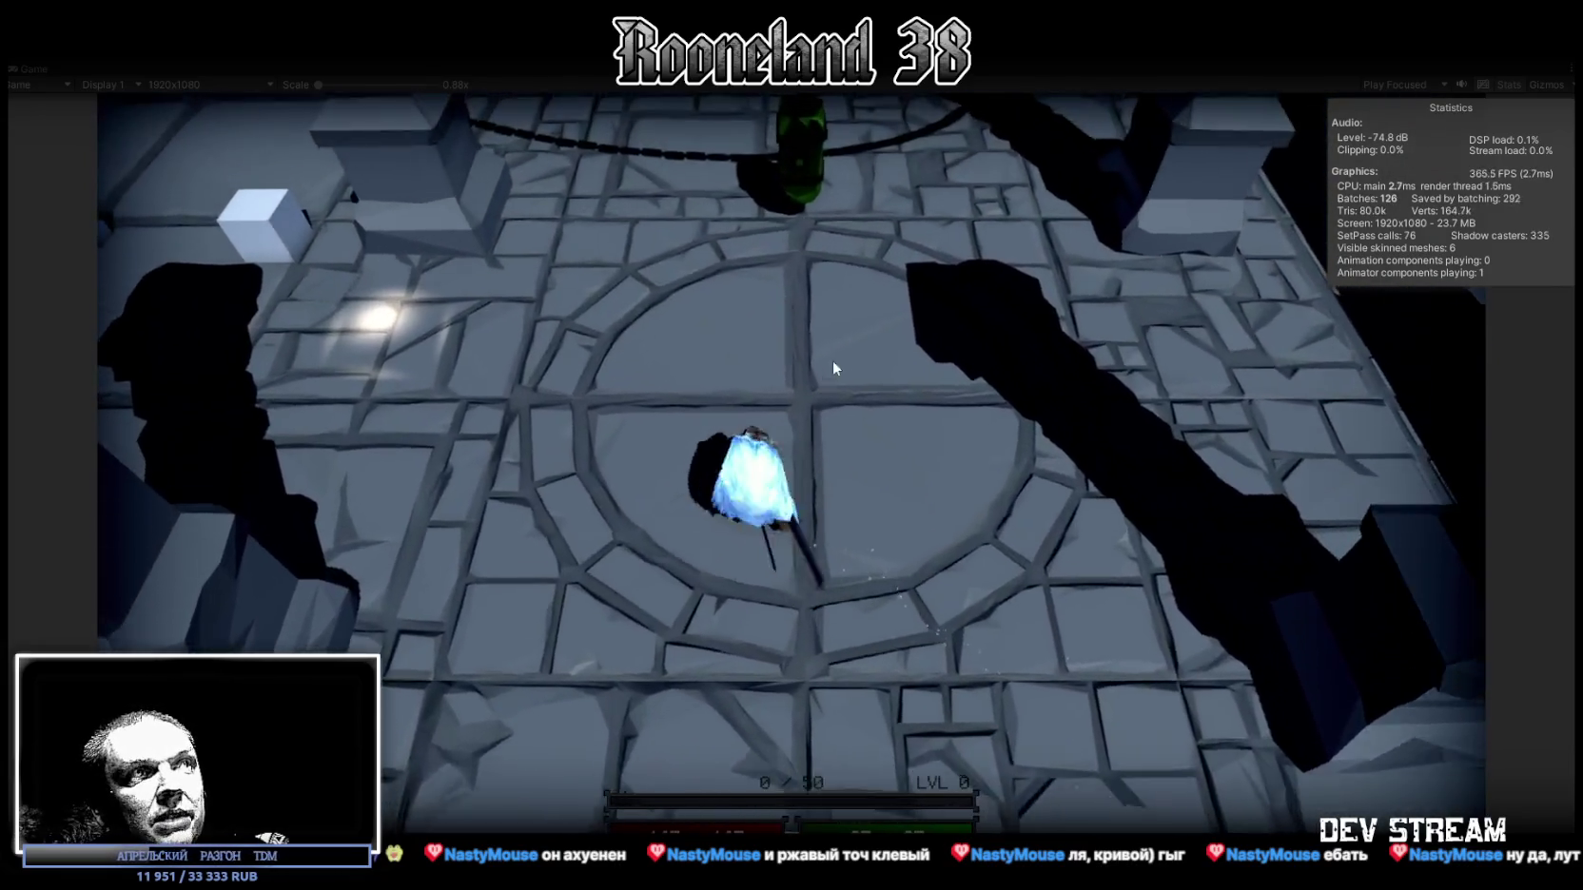
click(909, 372)
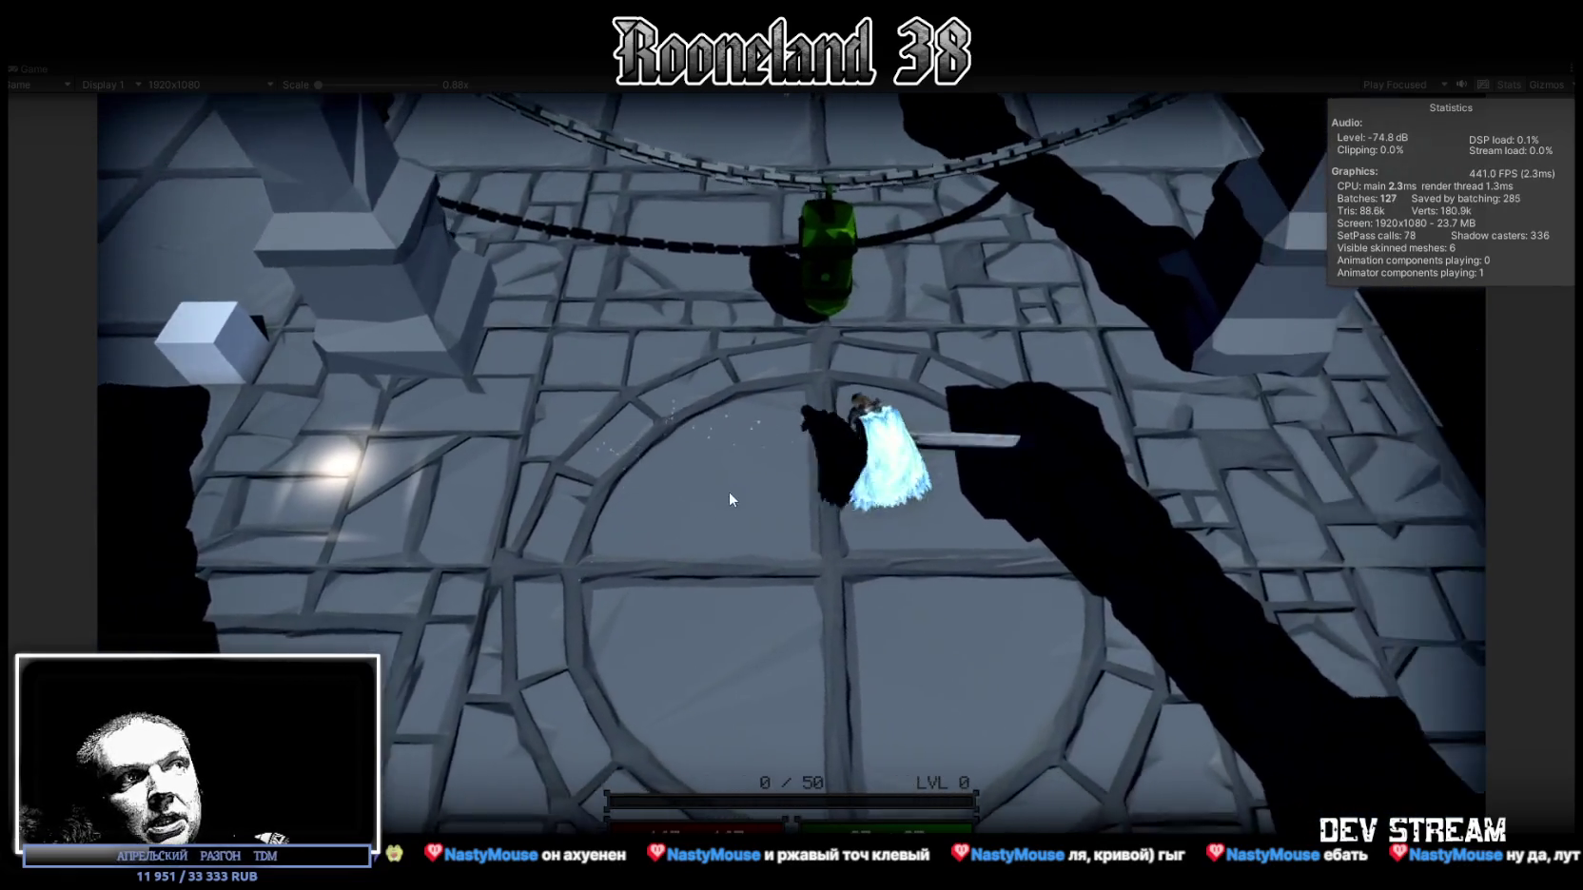
click(728, 490)
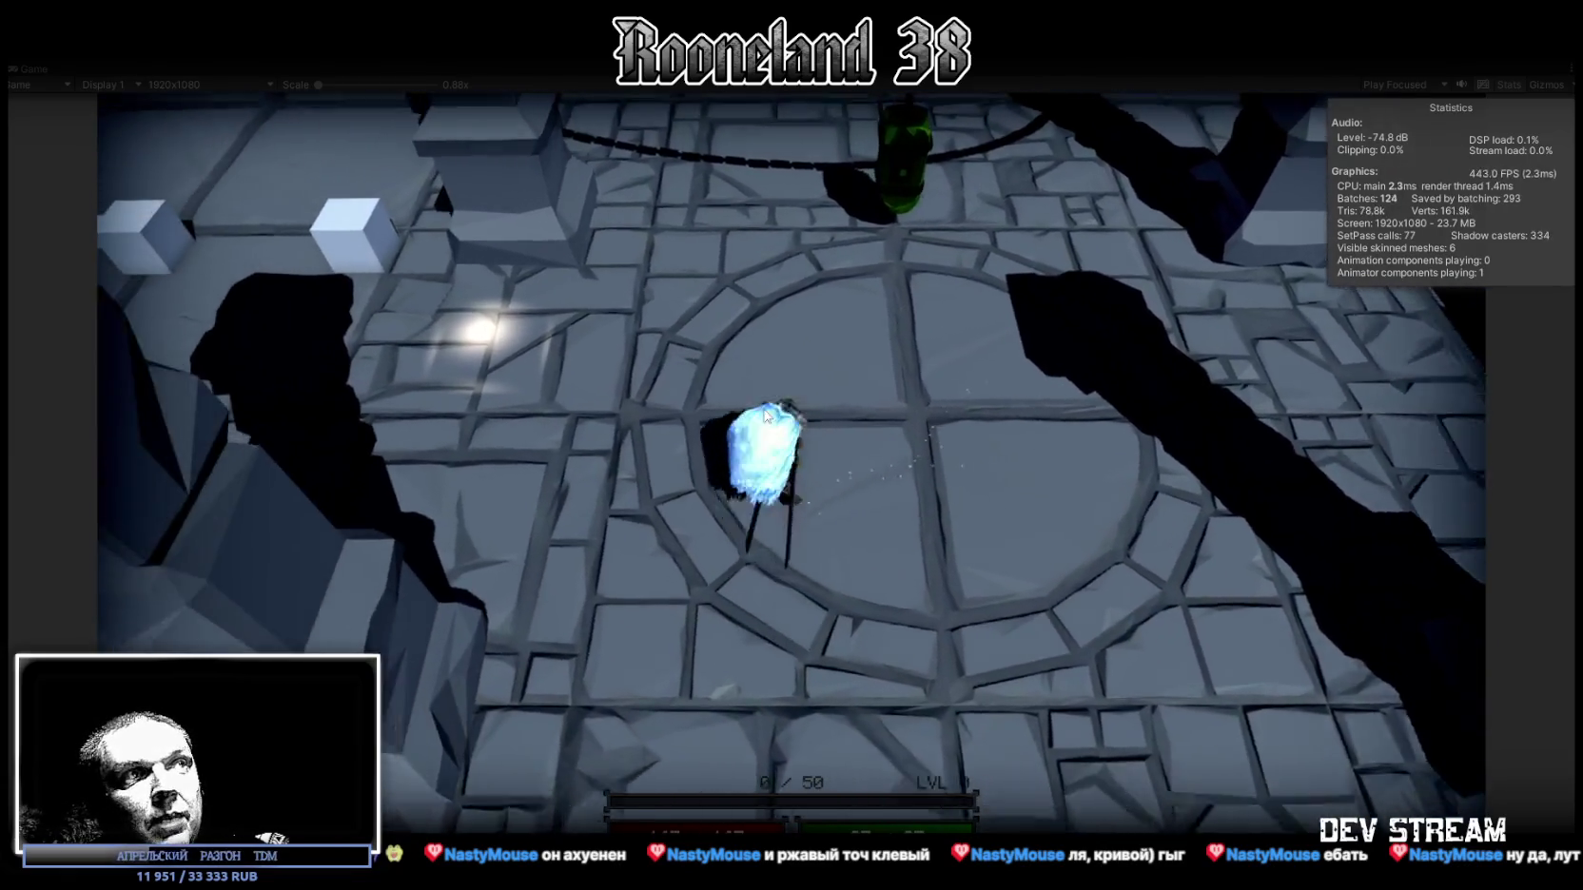
click(765, 415)
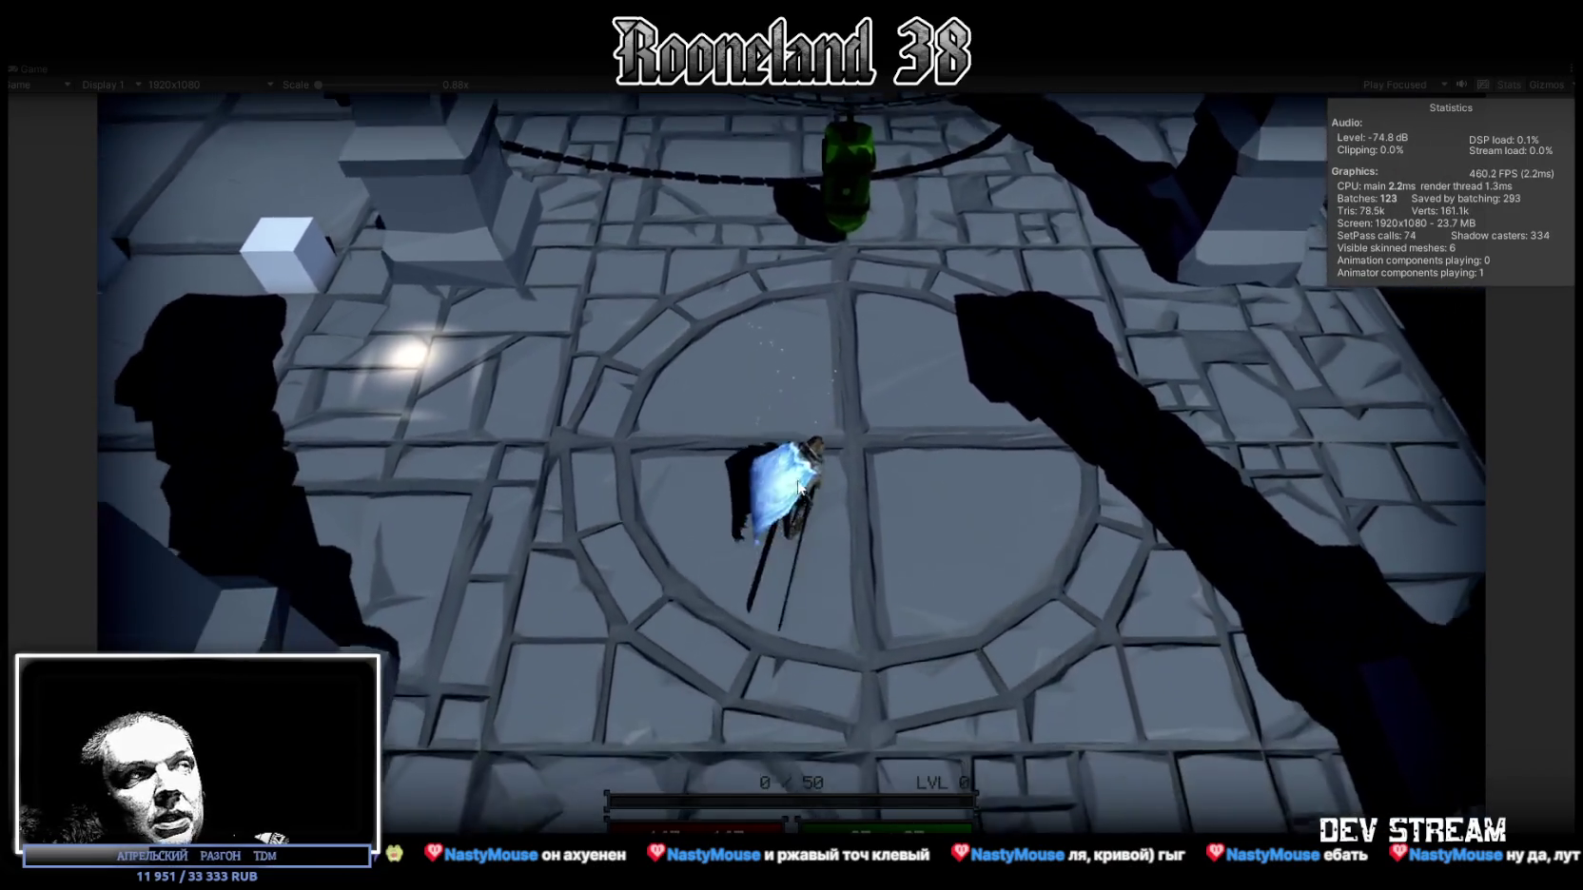
click(689, 448)
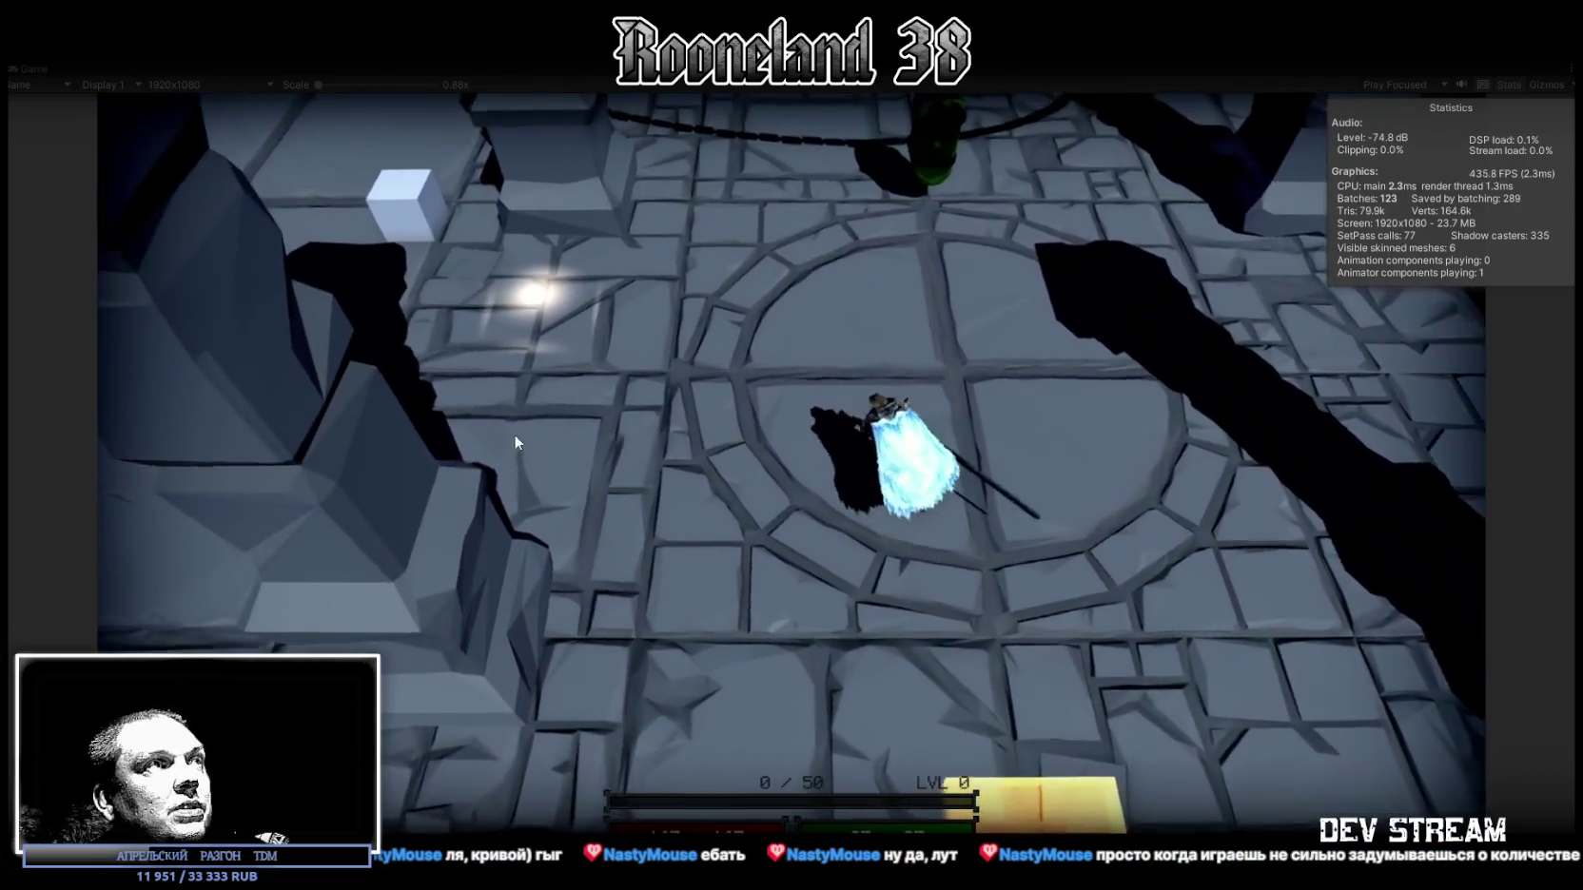
click(515, 443)
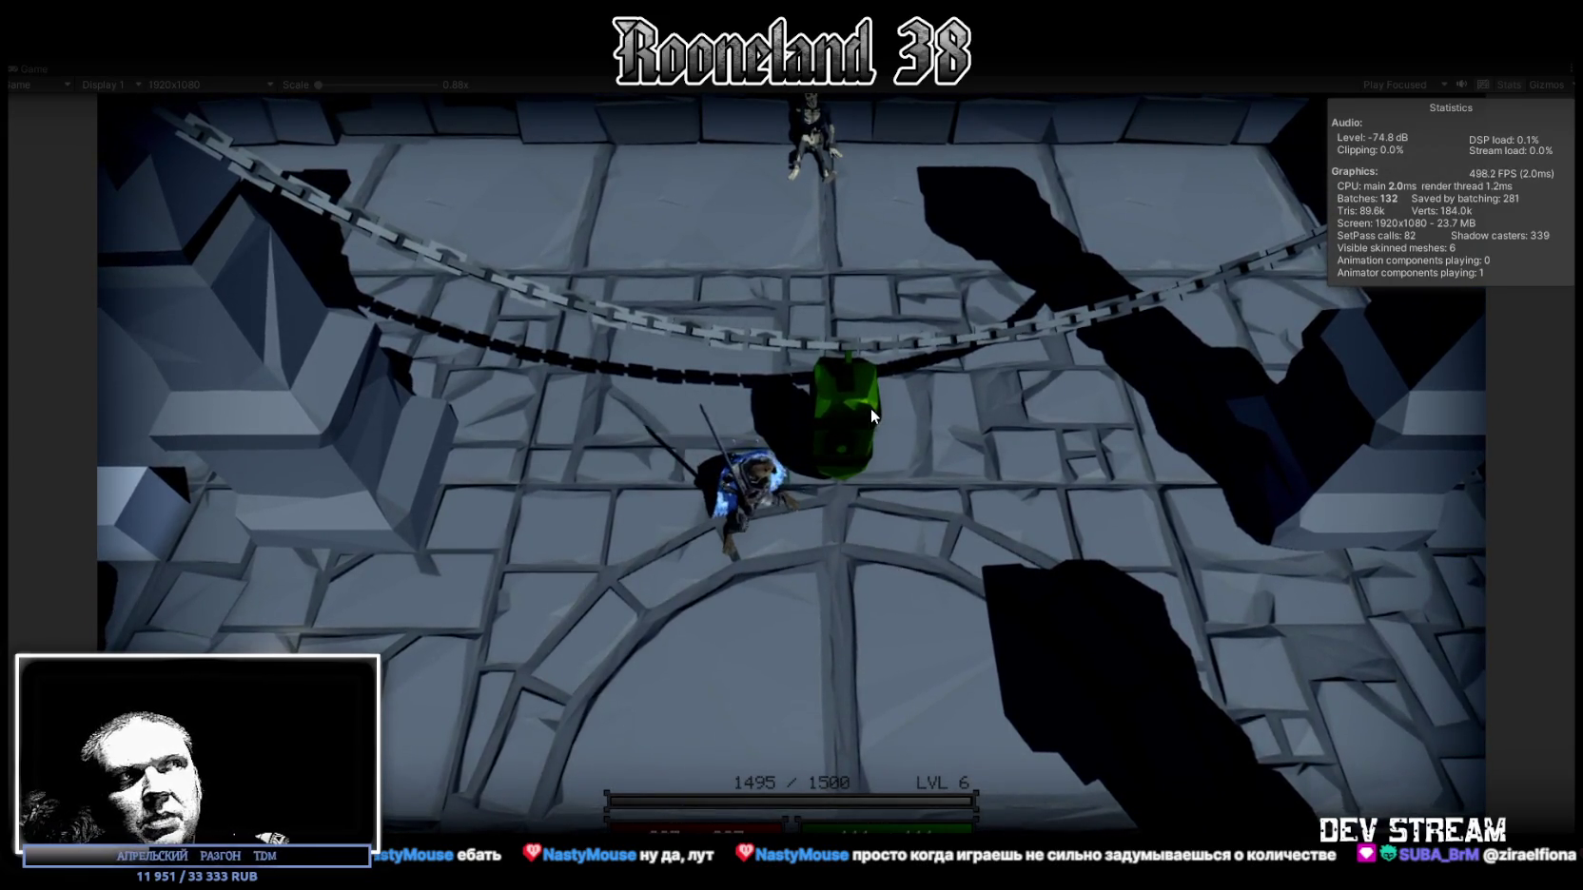
Step: Keep moving and attacking in the arena until the hero reaches LVL 6 with 1495 / 1500 experience
key(w)
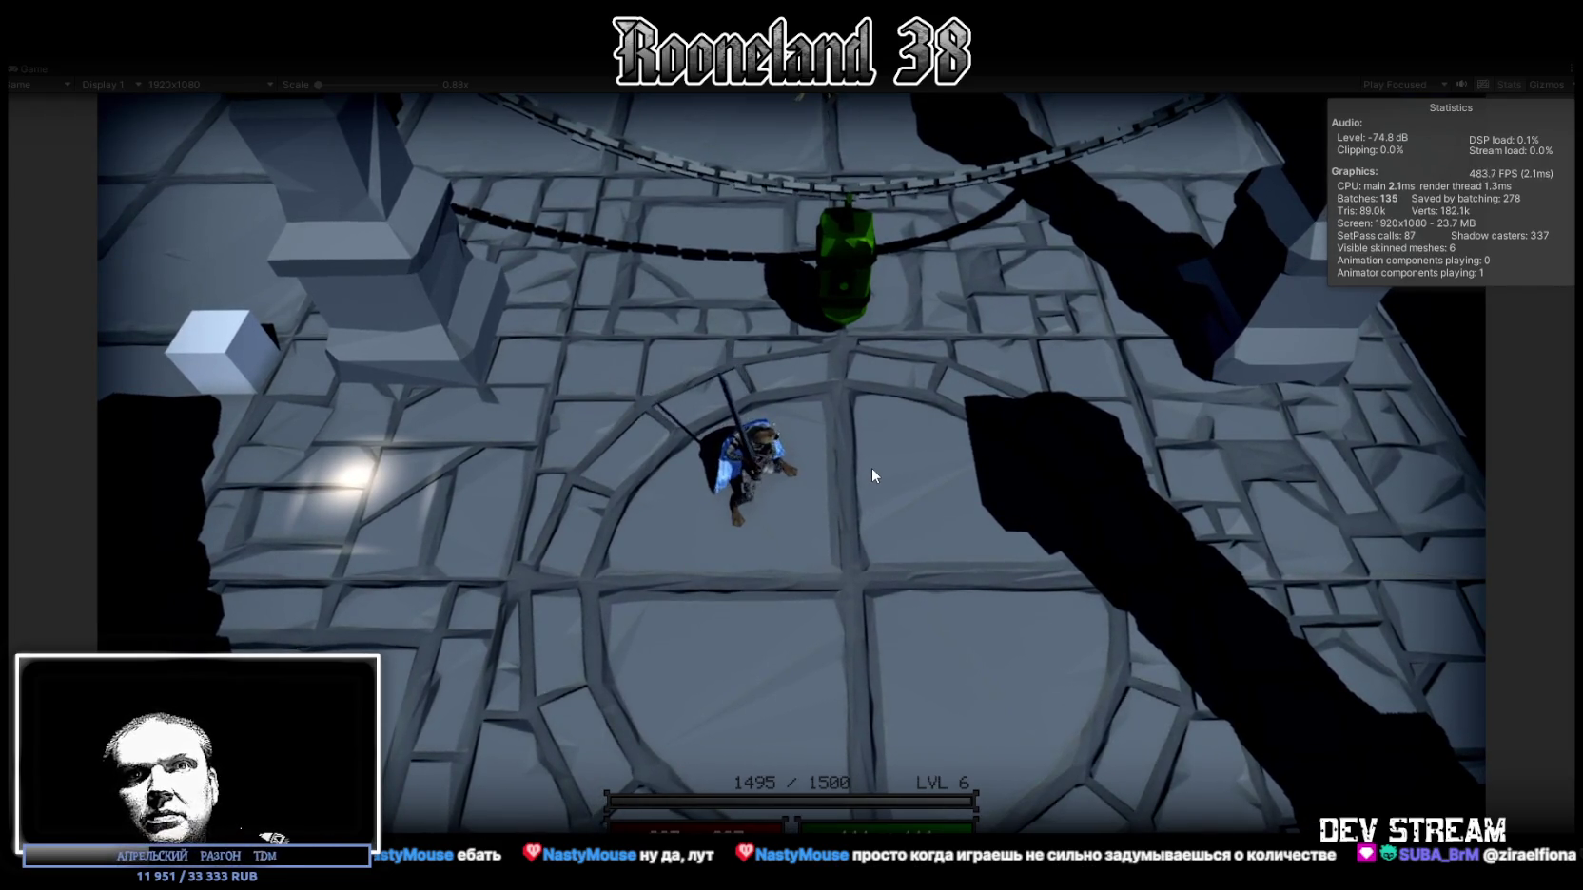
click(872, 467)
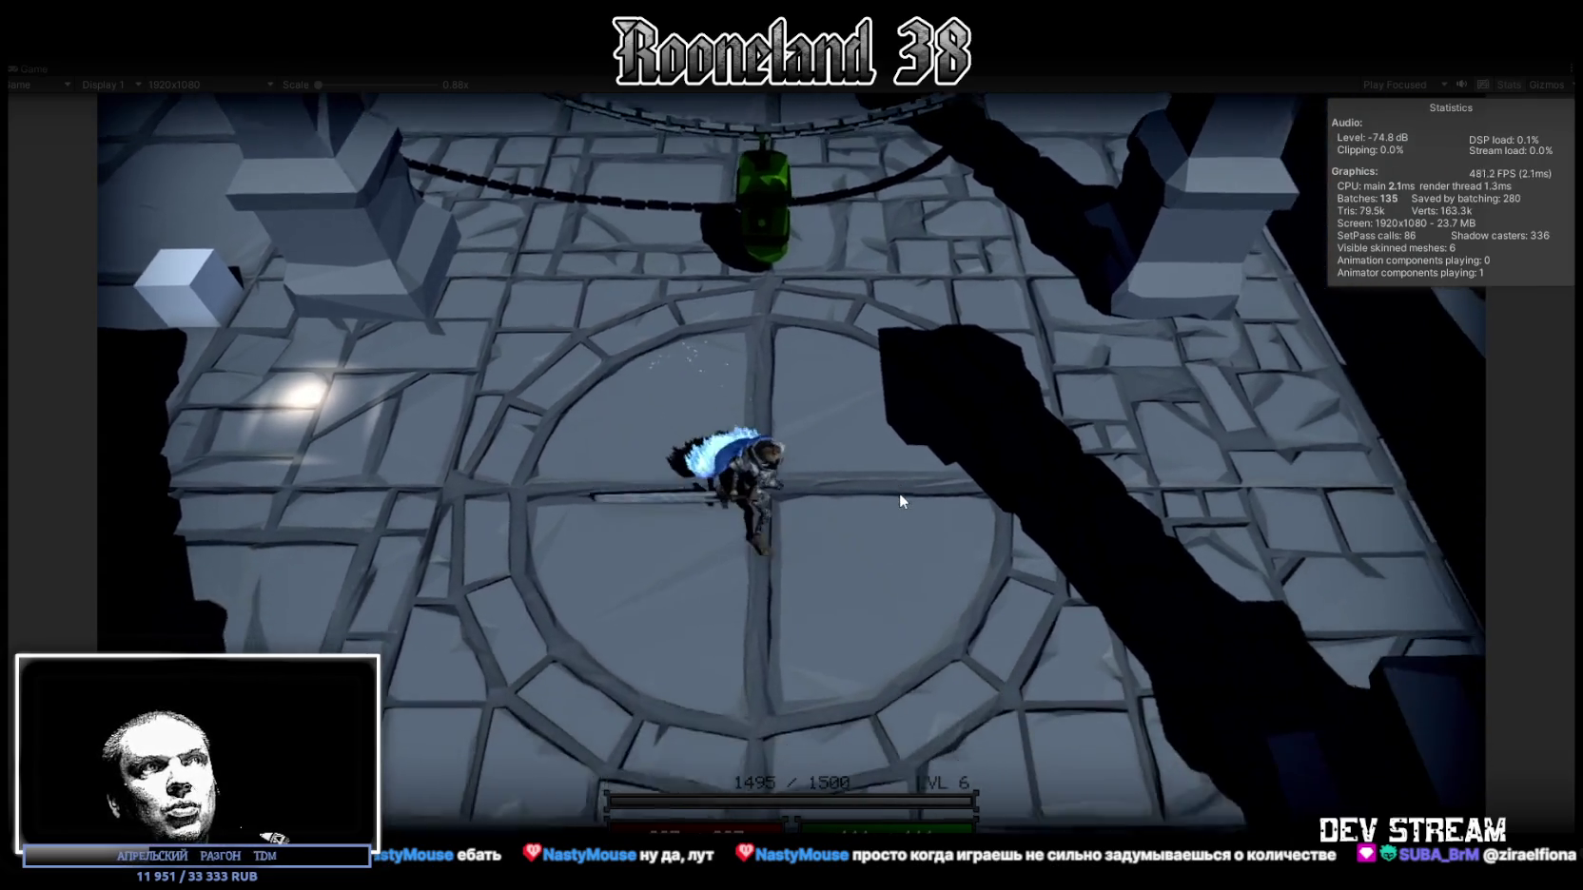
click(808, 380)
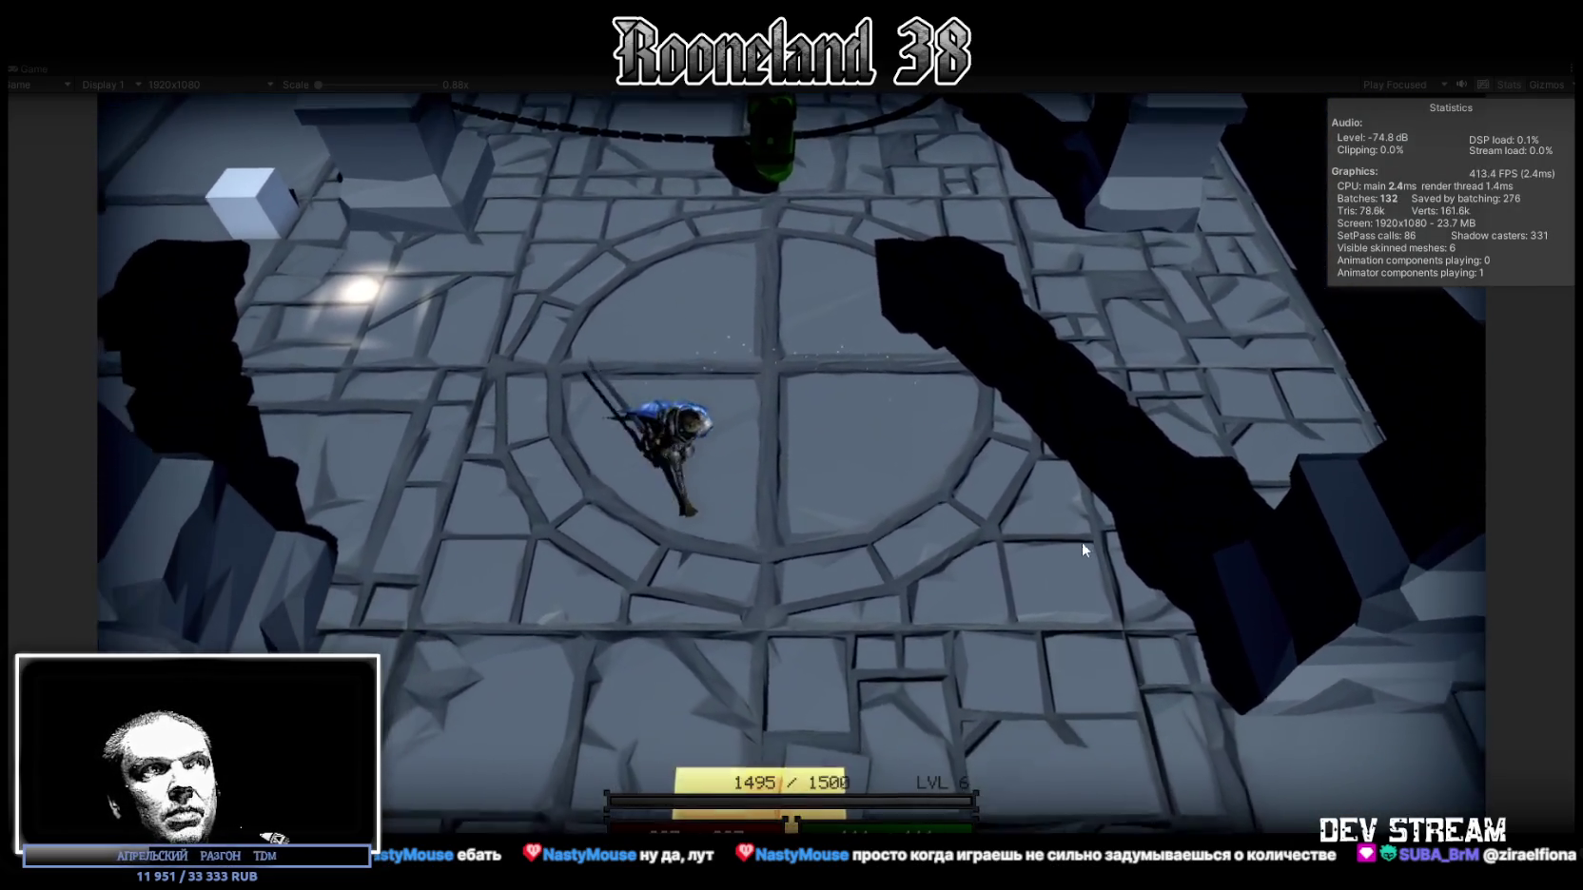
click(1083, 541)
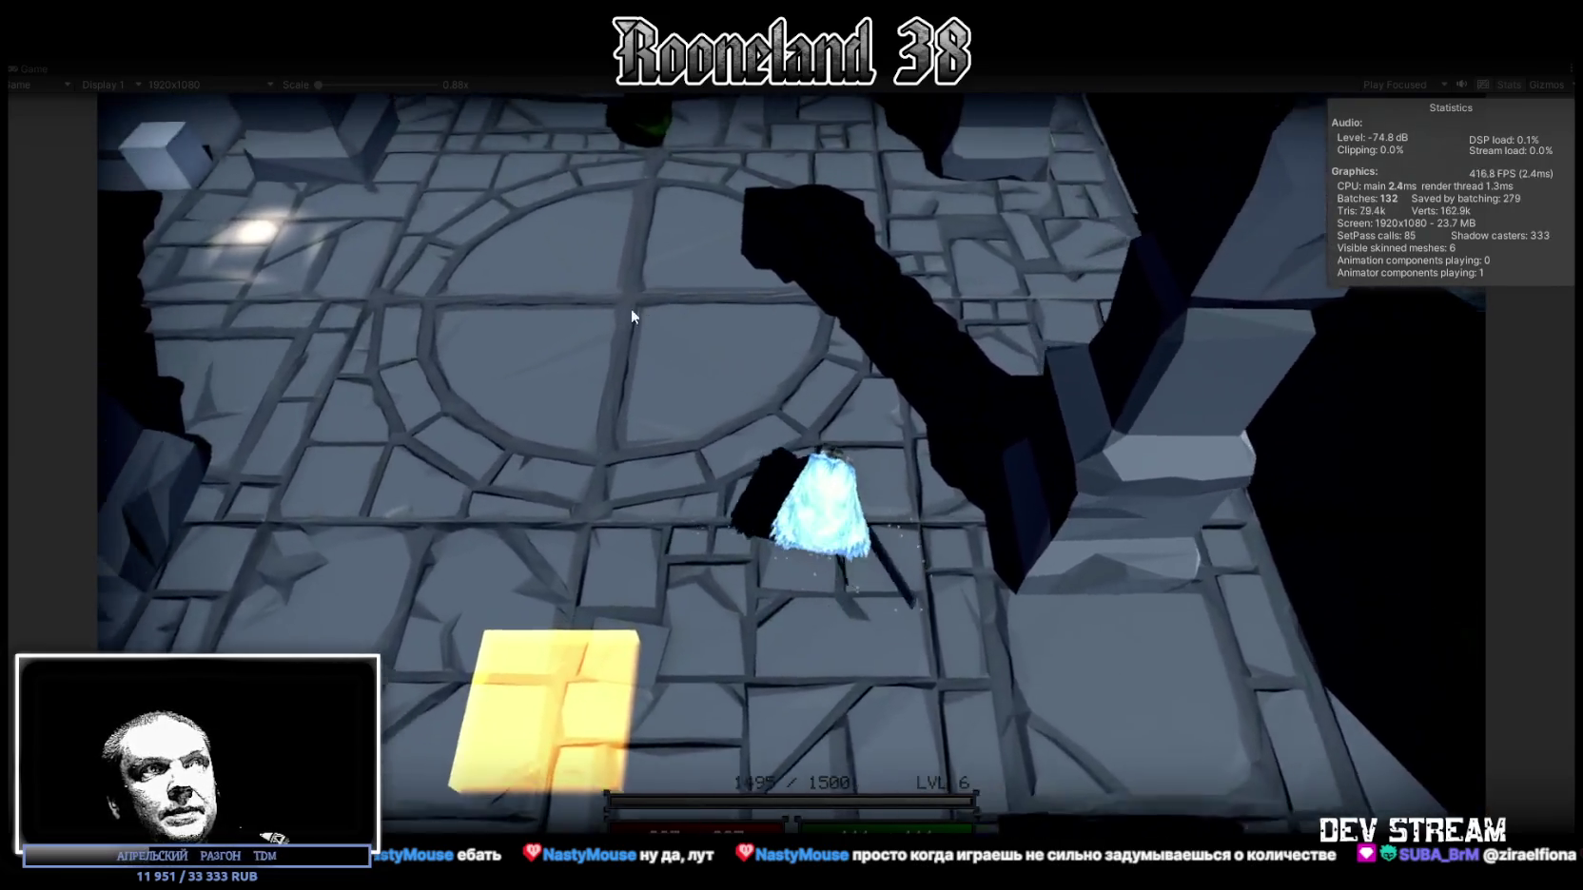
click(630, 308)
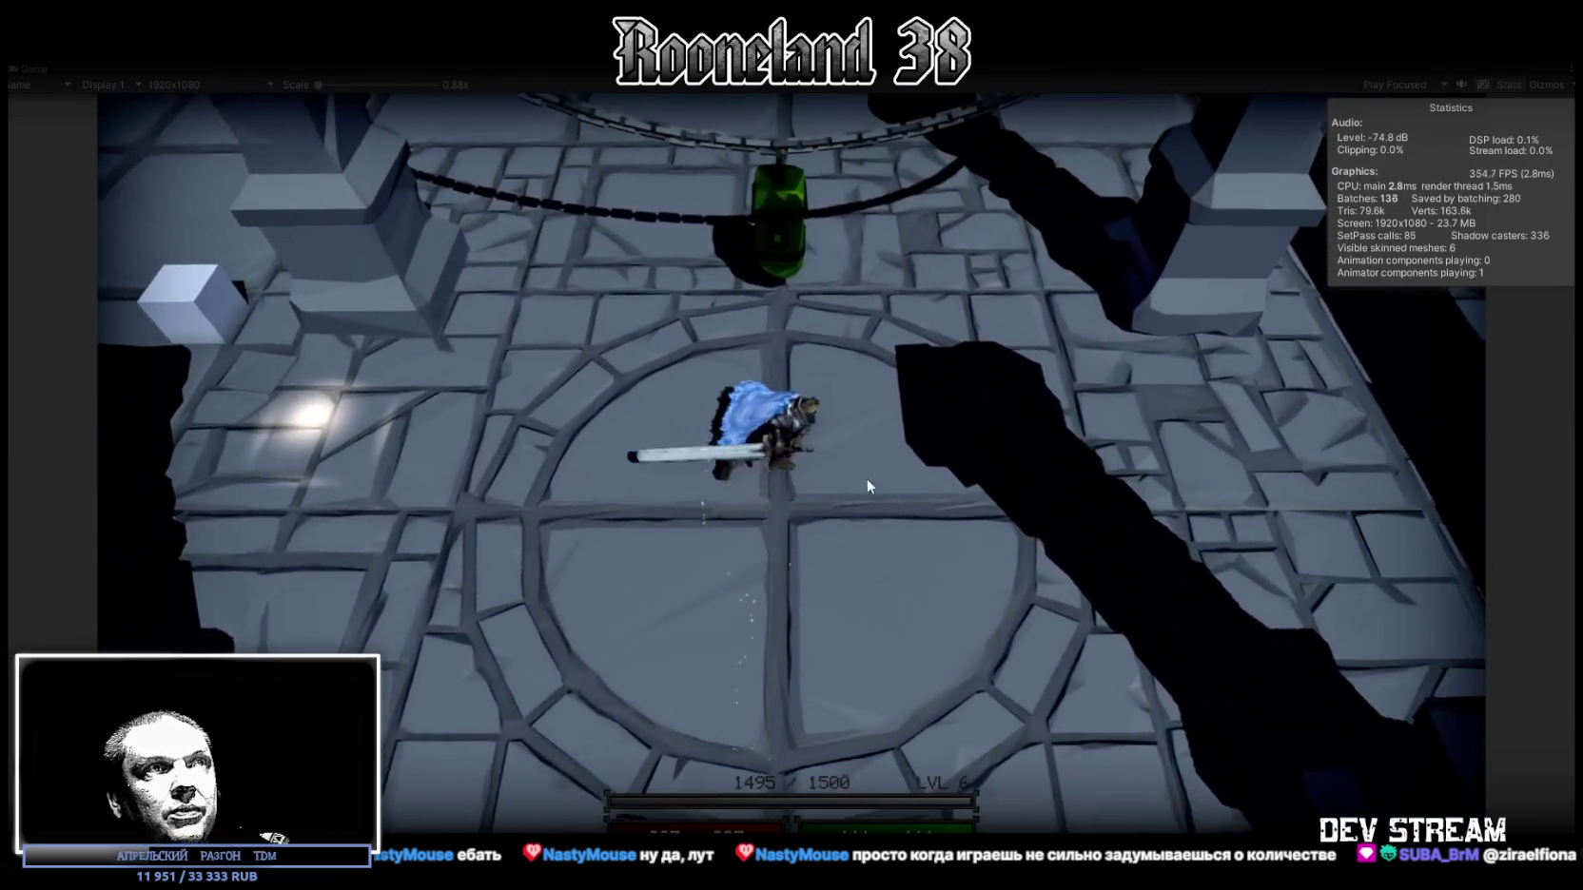
click(867, 478)
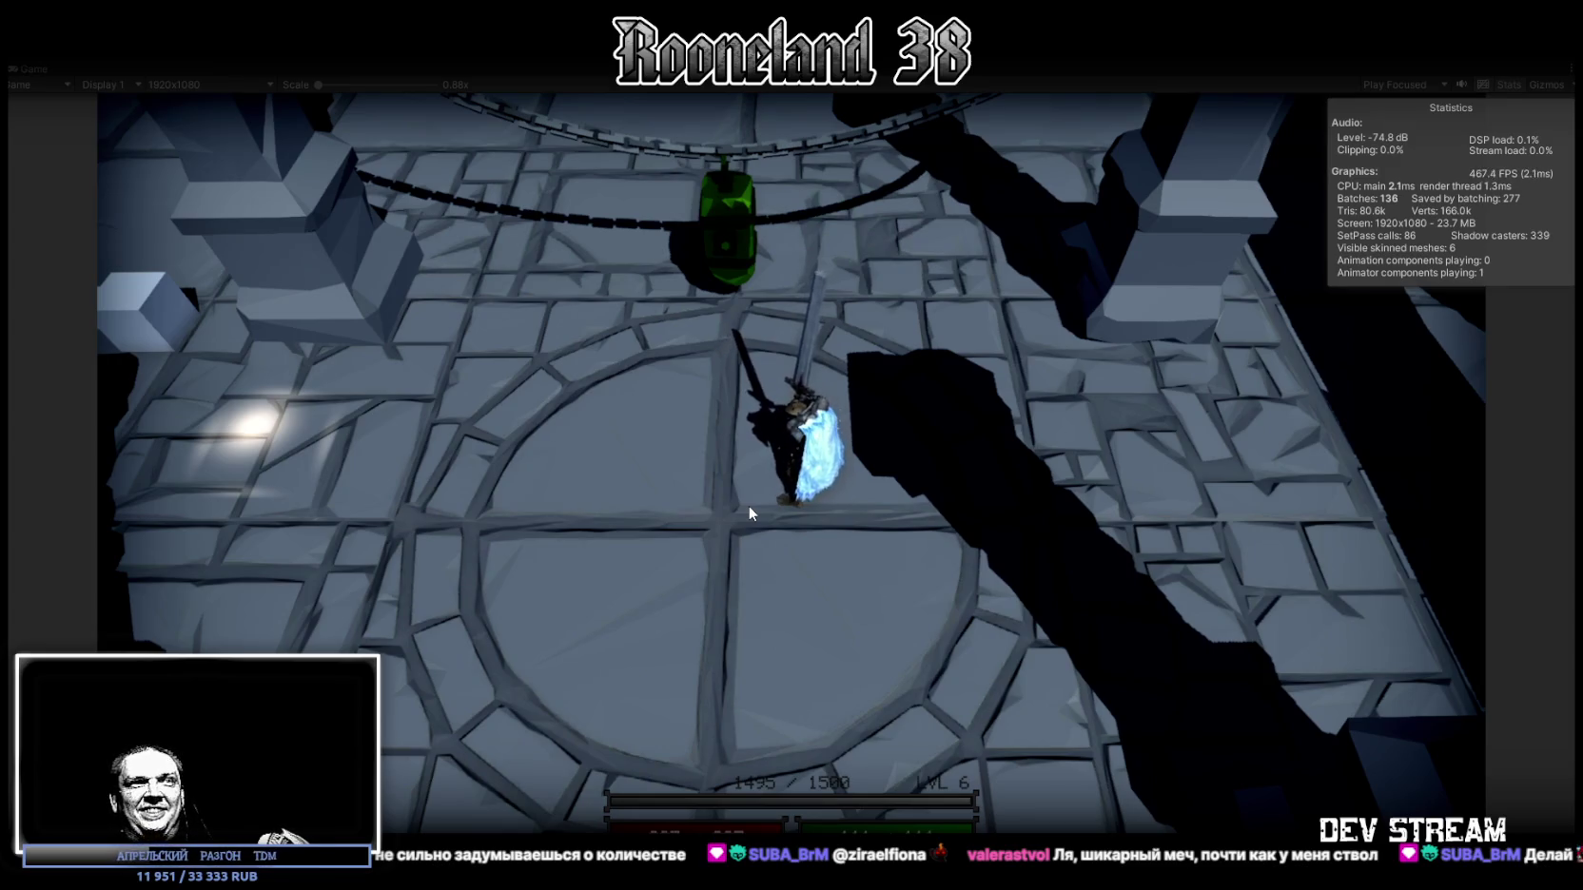
click(748, 505)
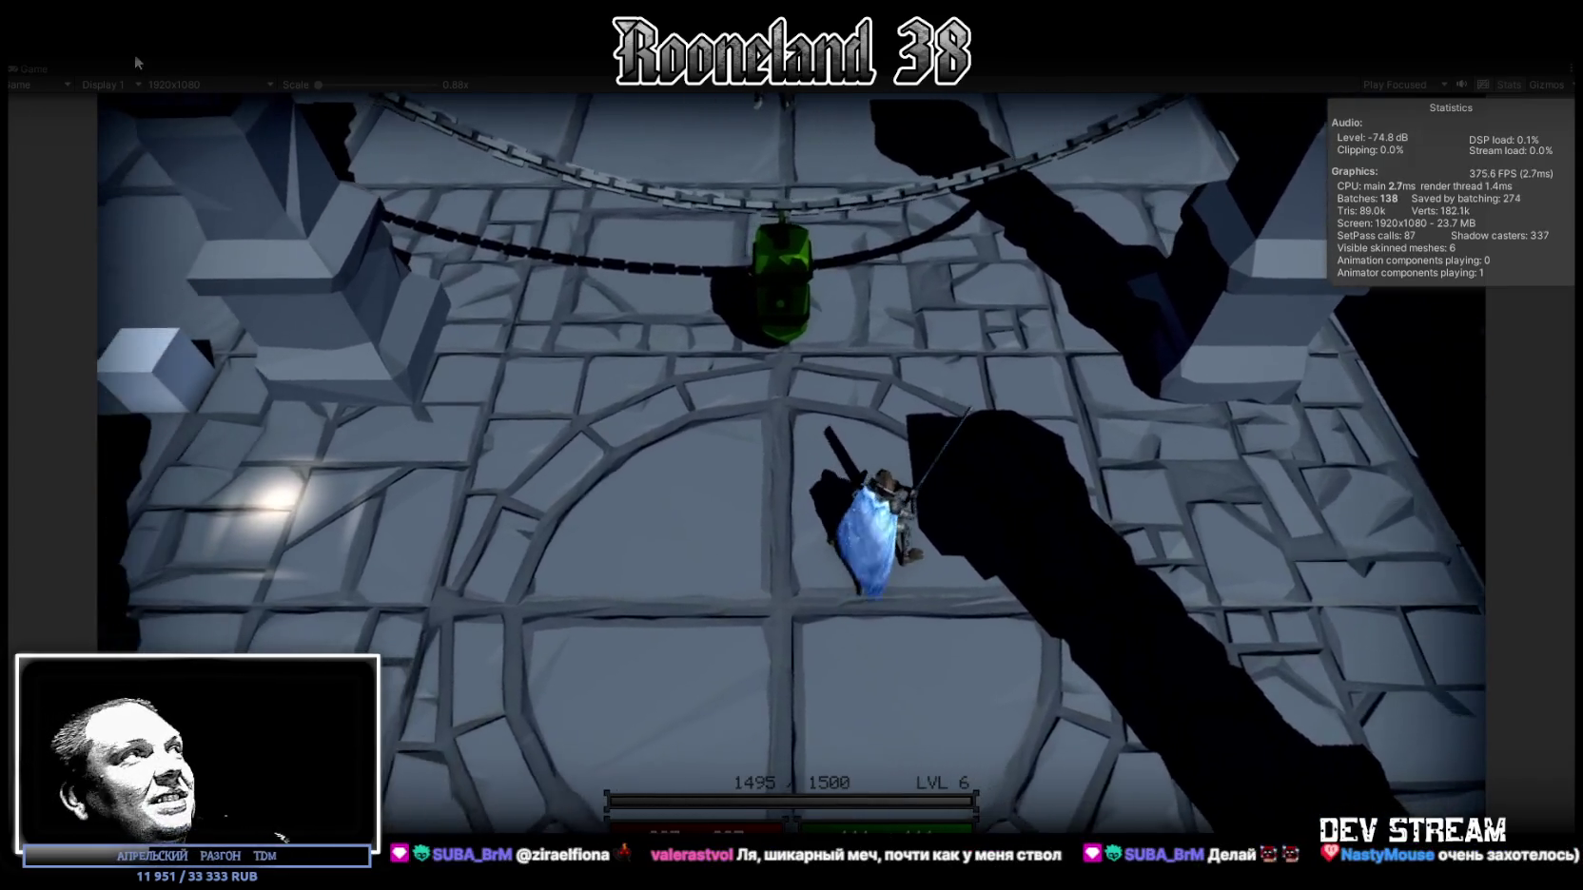
double_click(30, 67)
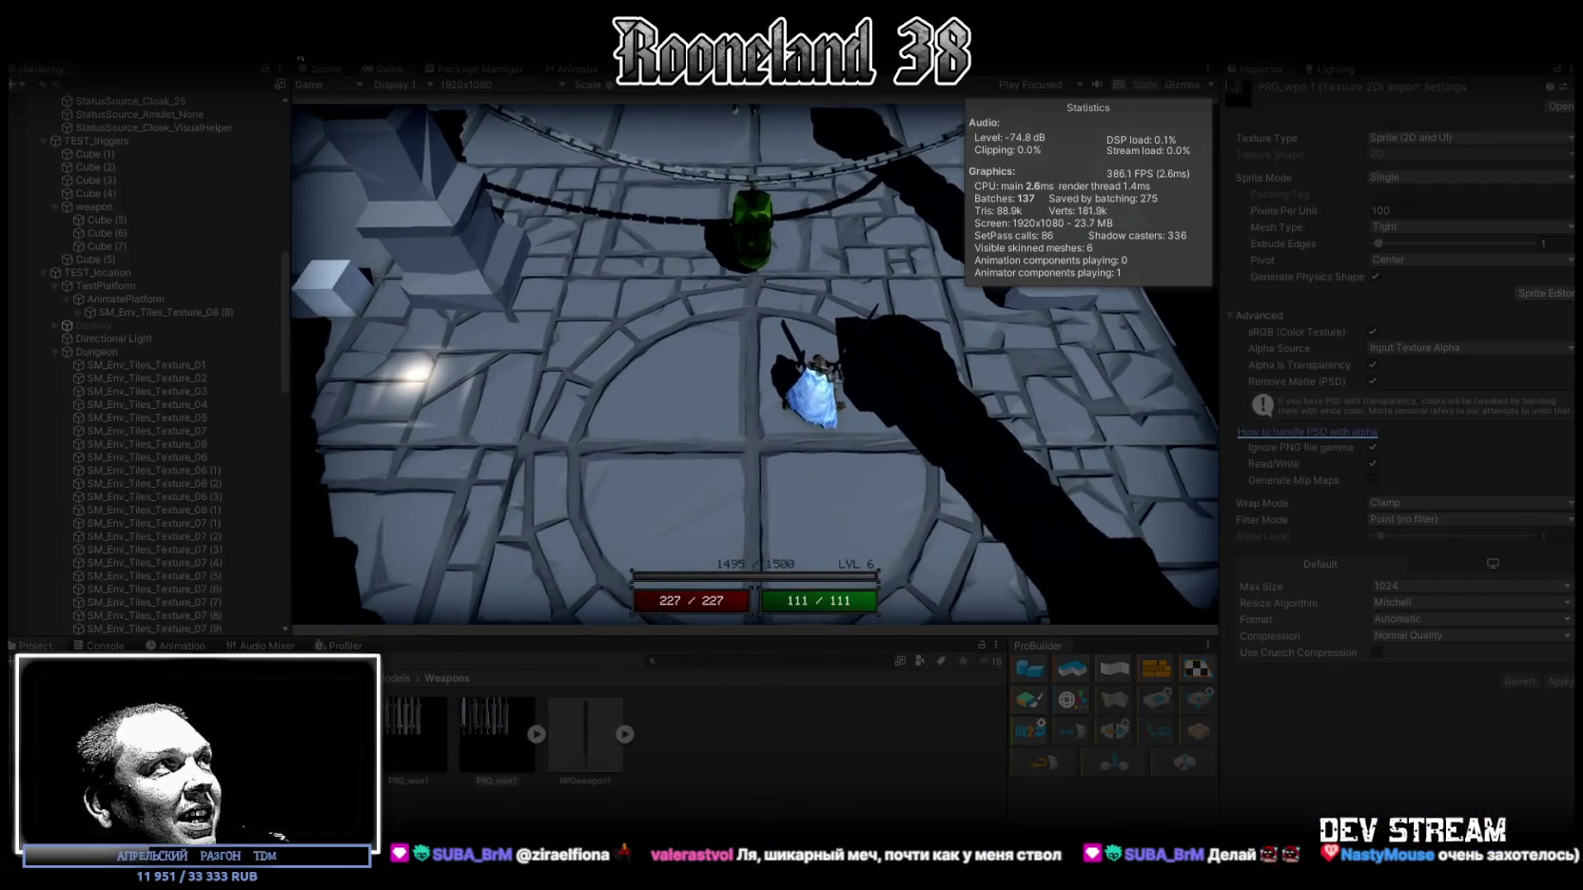
Step: Select RPGwpn_2sword_1 (1) in the Scene view and change its Transform Scale Y from 1 to 0.17
key(ctrl+1)
mouse_move(708, 212)
mouse_down()
mouse_move(666, 286)
mouse_move(537, 389)
mouse_up()
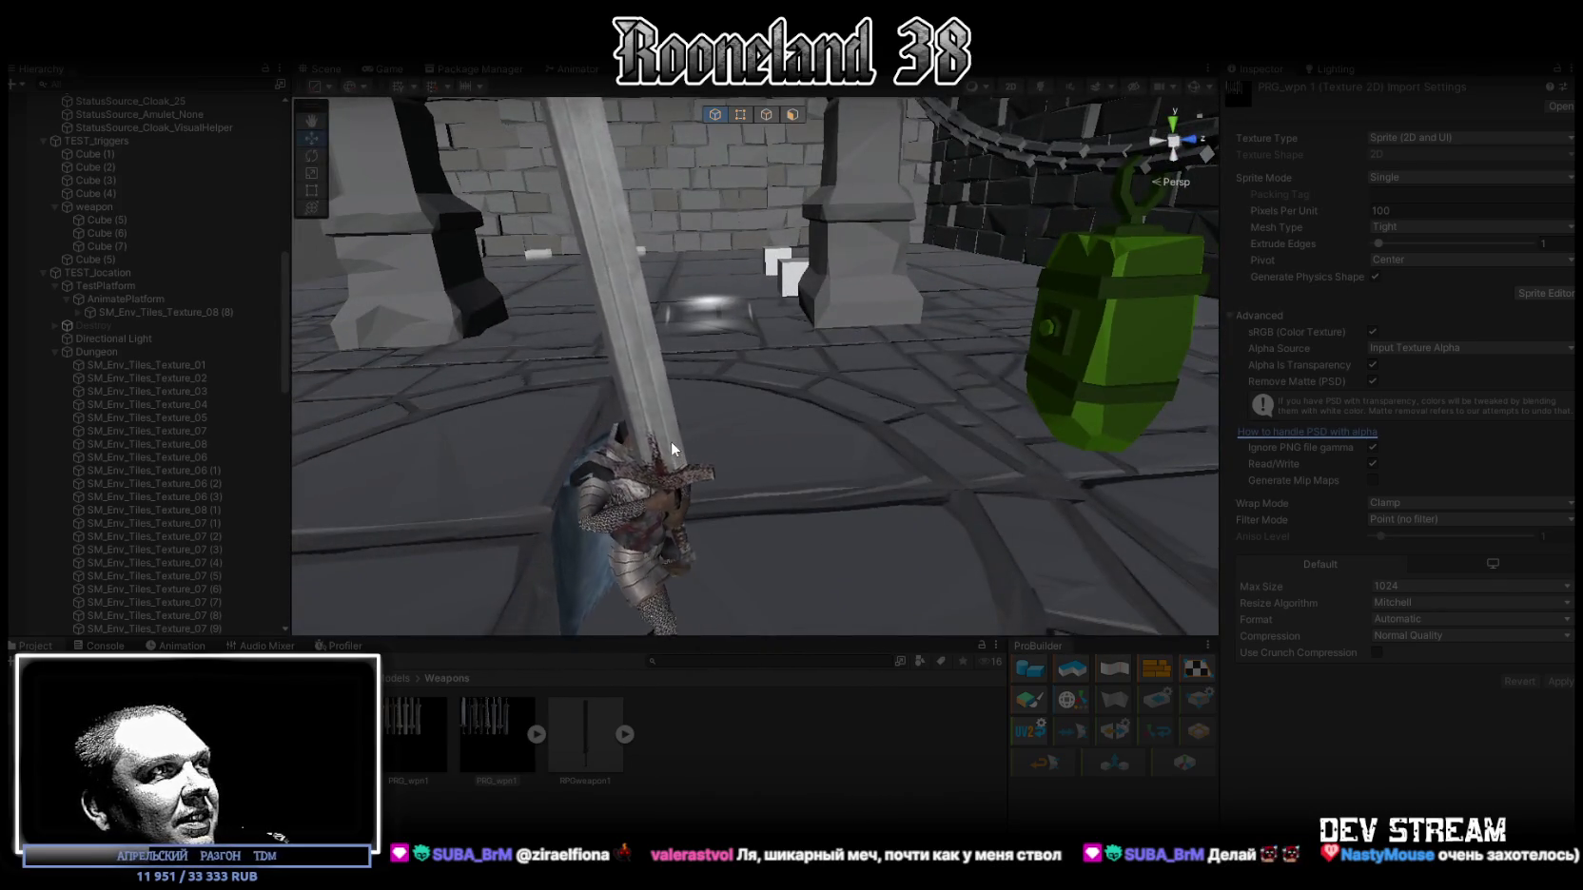
click(672, 449)
key(f)
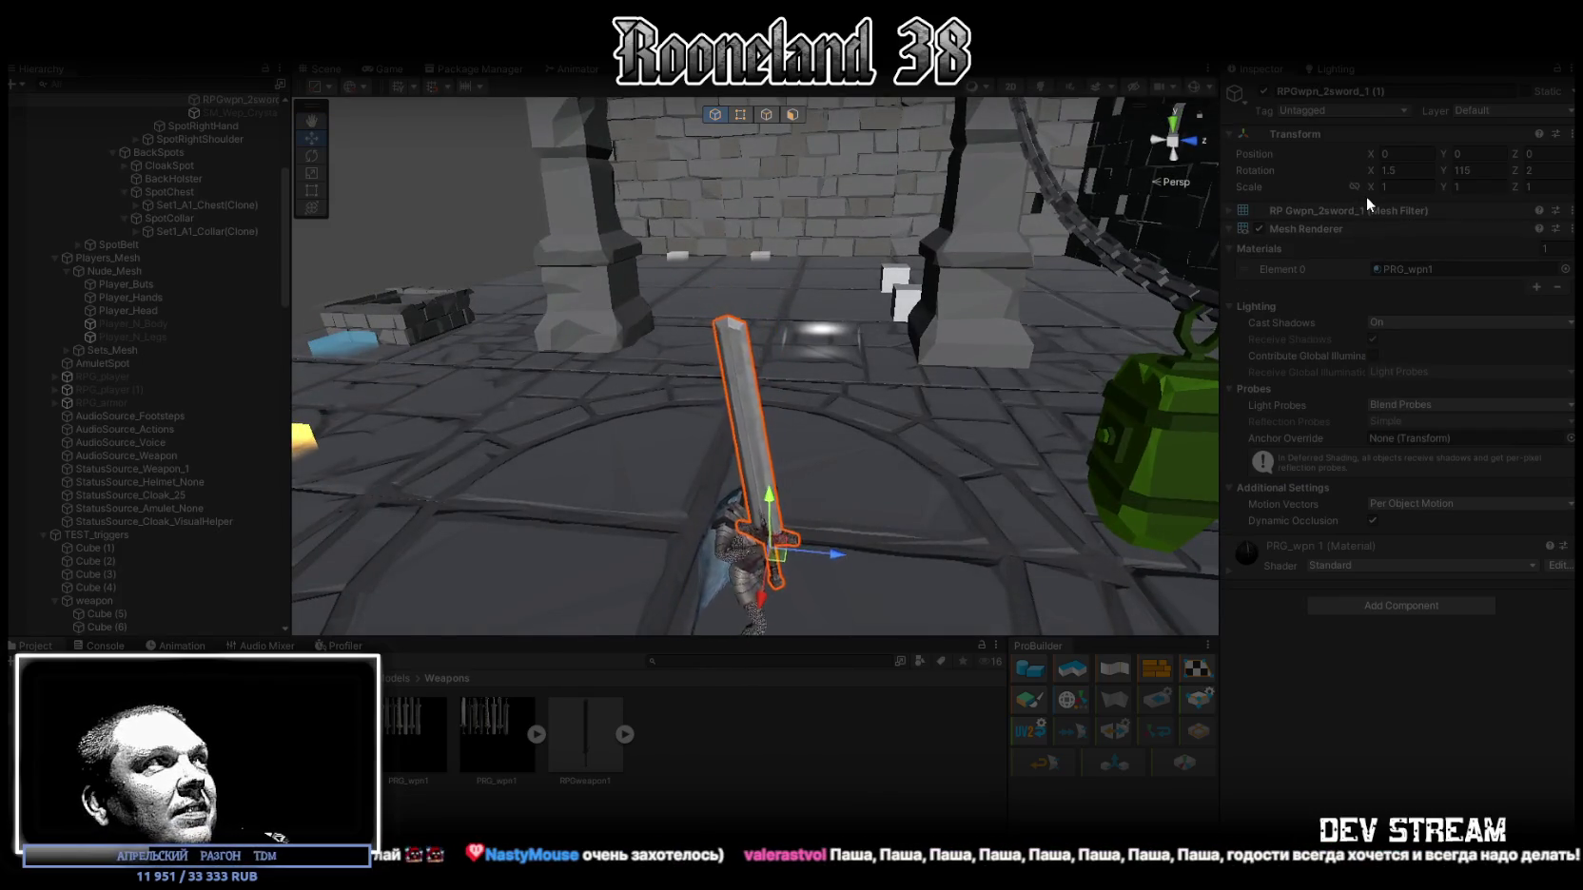
click(1448, 186)
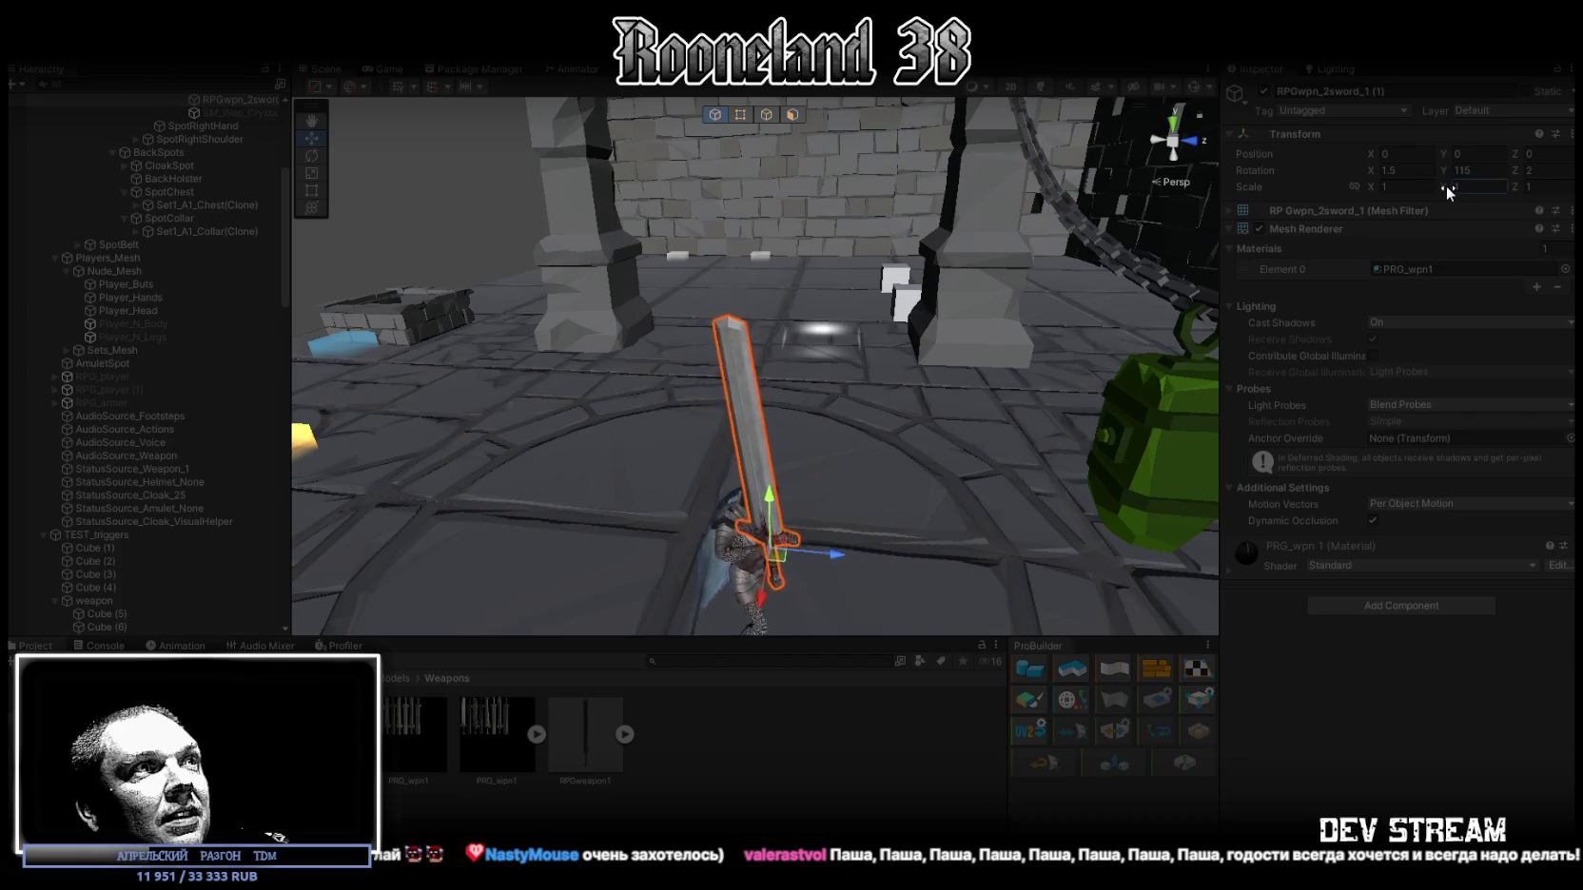
text(0.66)
drag(1438, 192, 1429, 195)
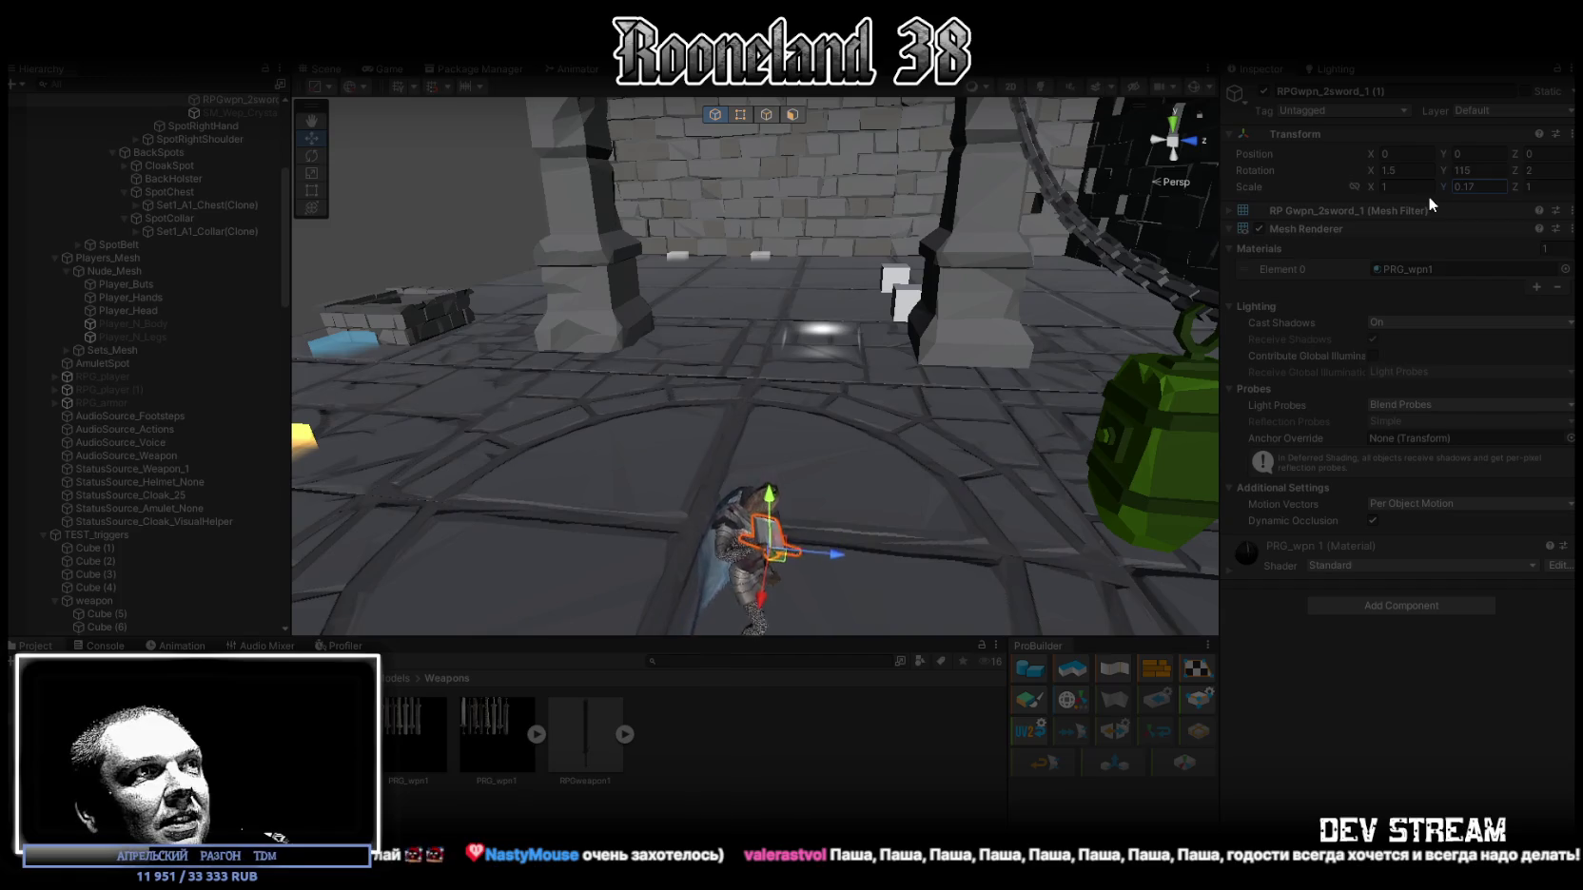
click(386, 68)
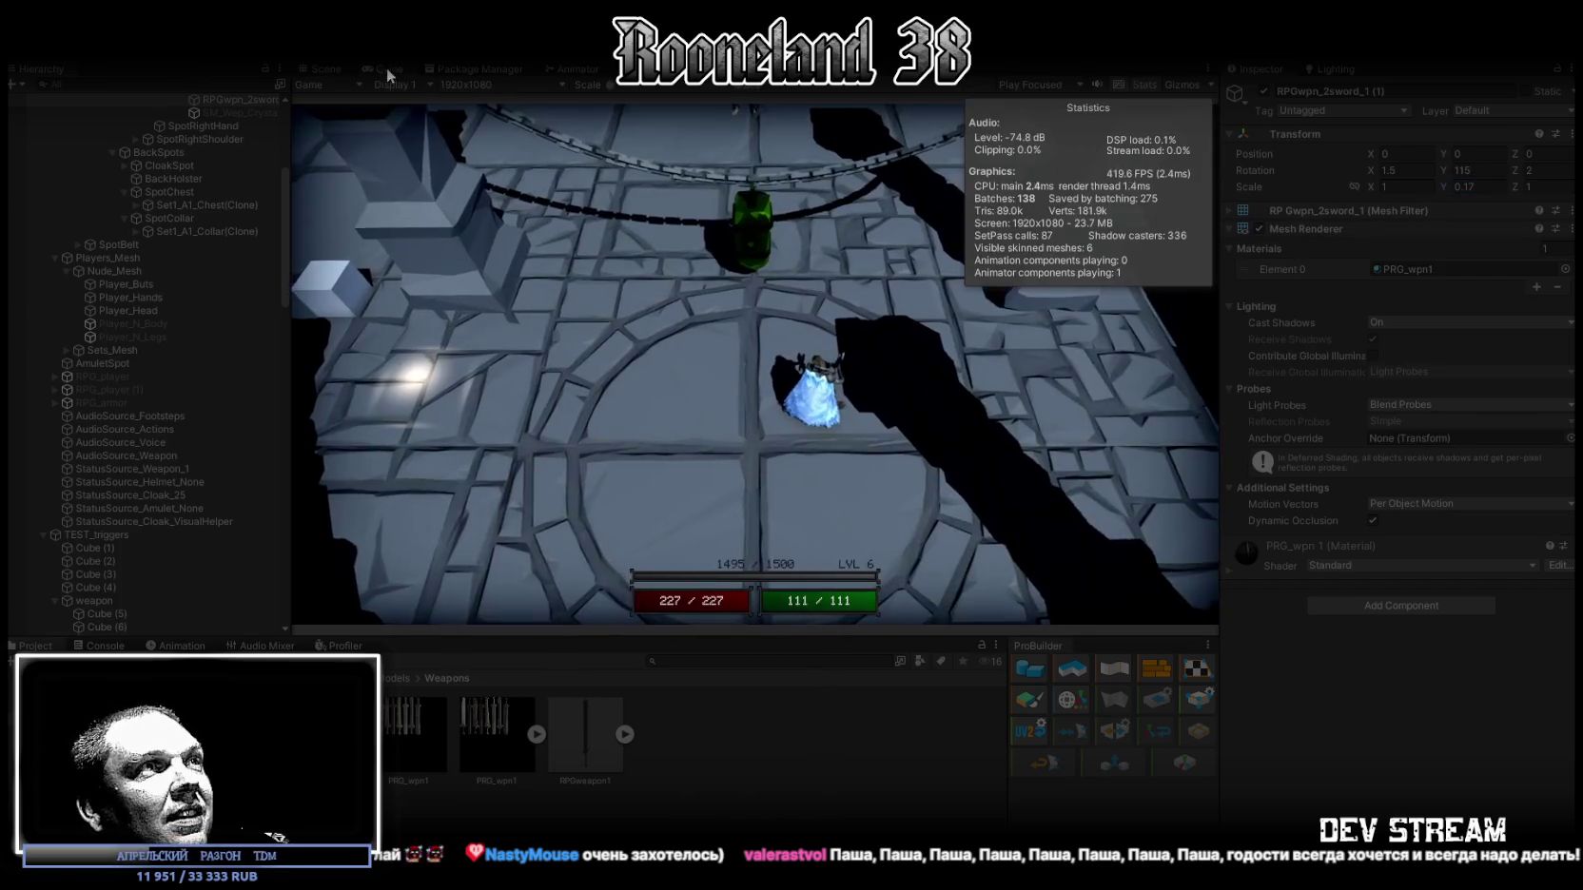
Step: Swing the shortened sword in several attacks around the arena in the maximized Game view, then exit Play mode
double_click(397, 71)
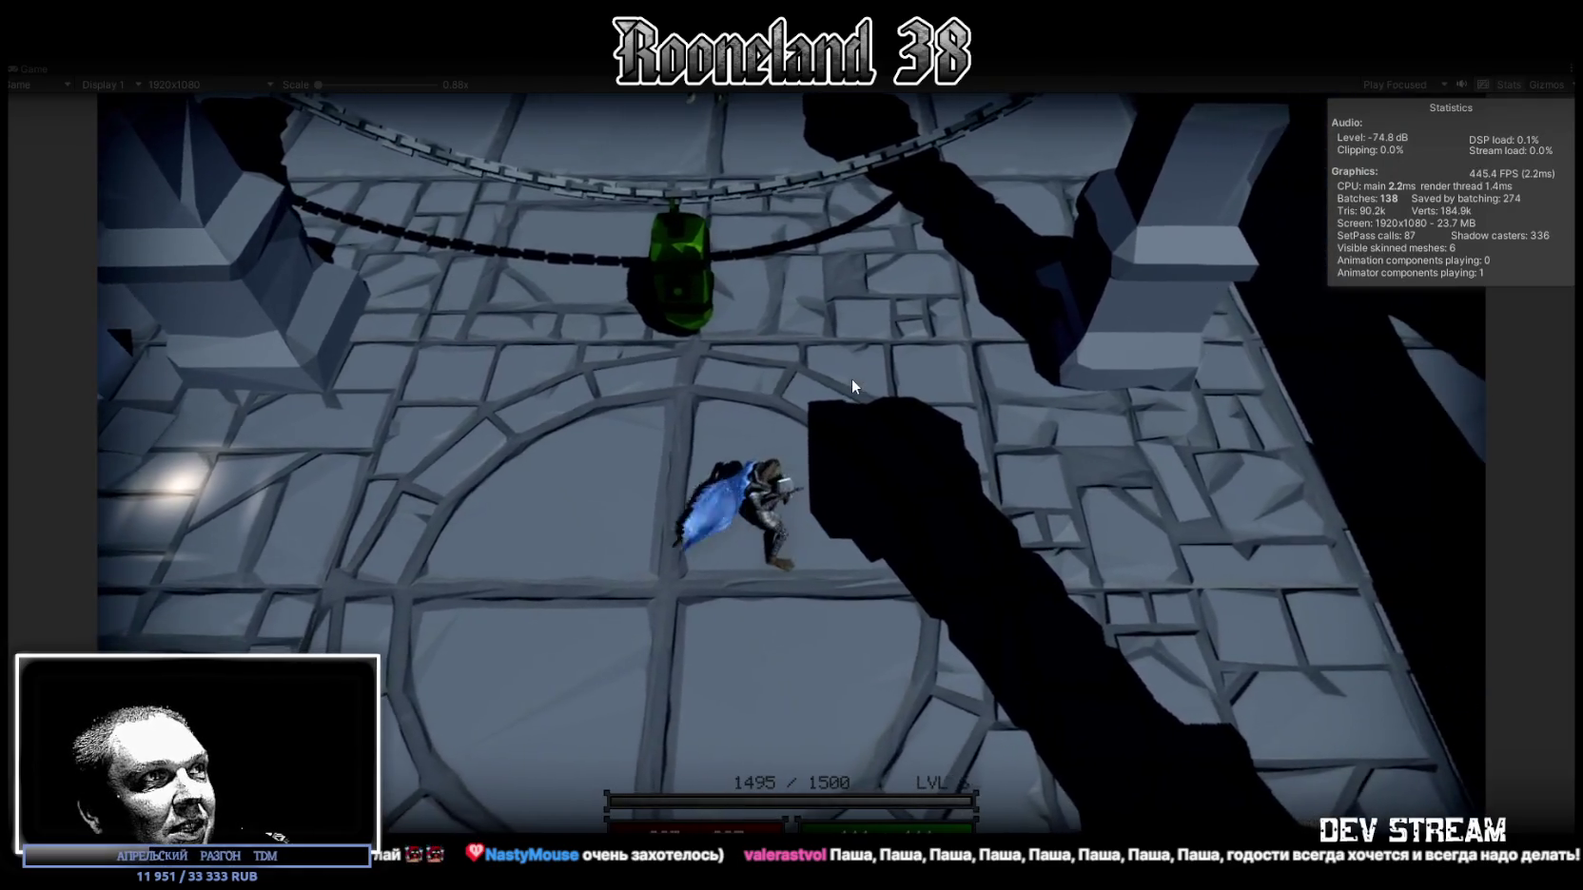
click(697, 500)
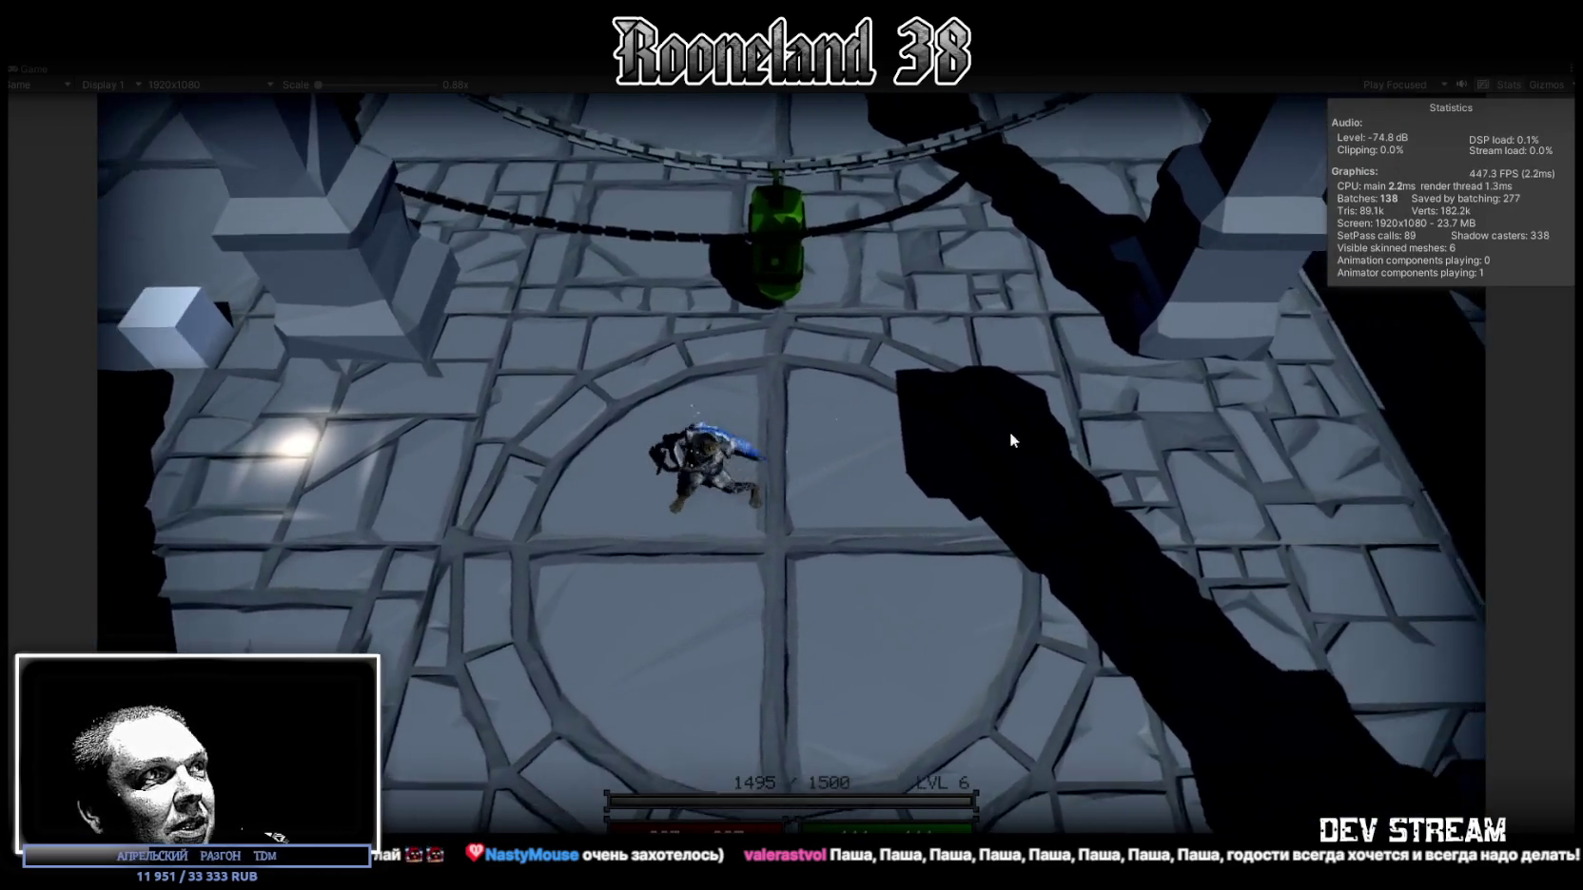
click(704, 478)
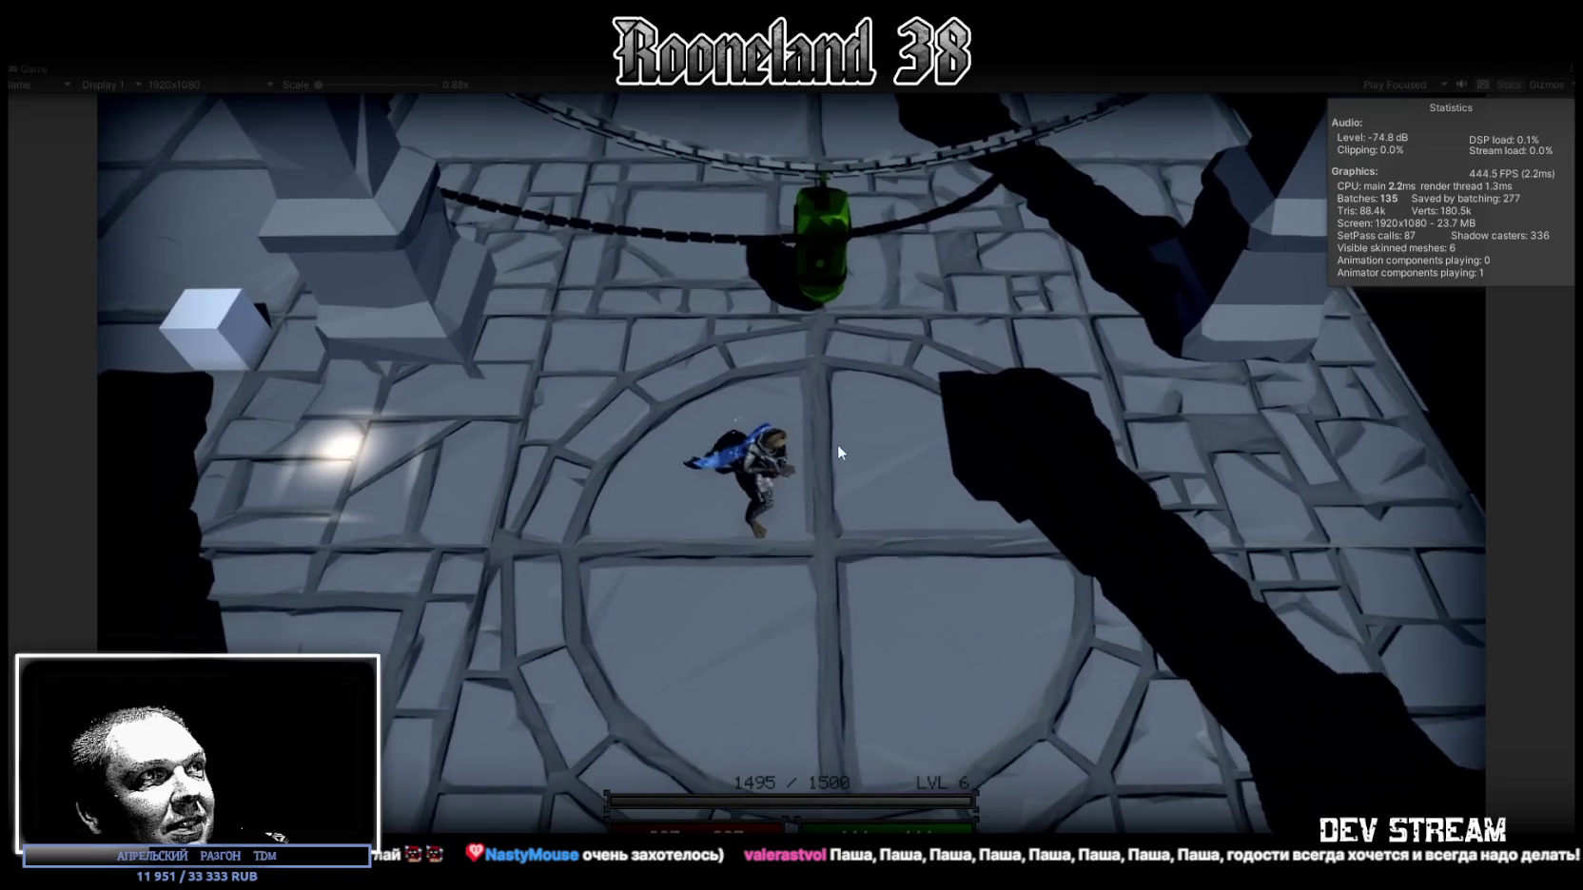
click(839, 447)
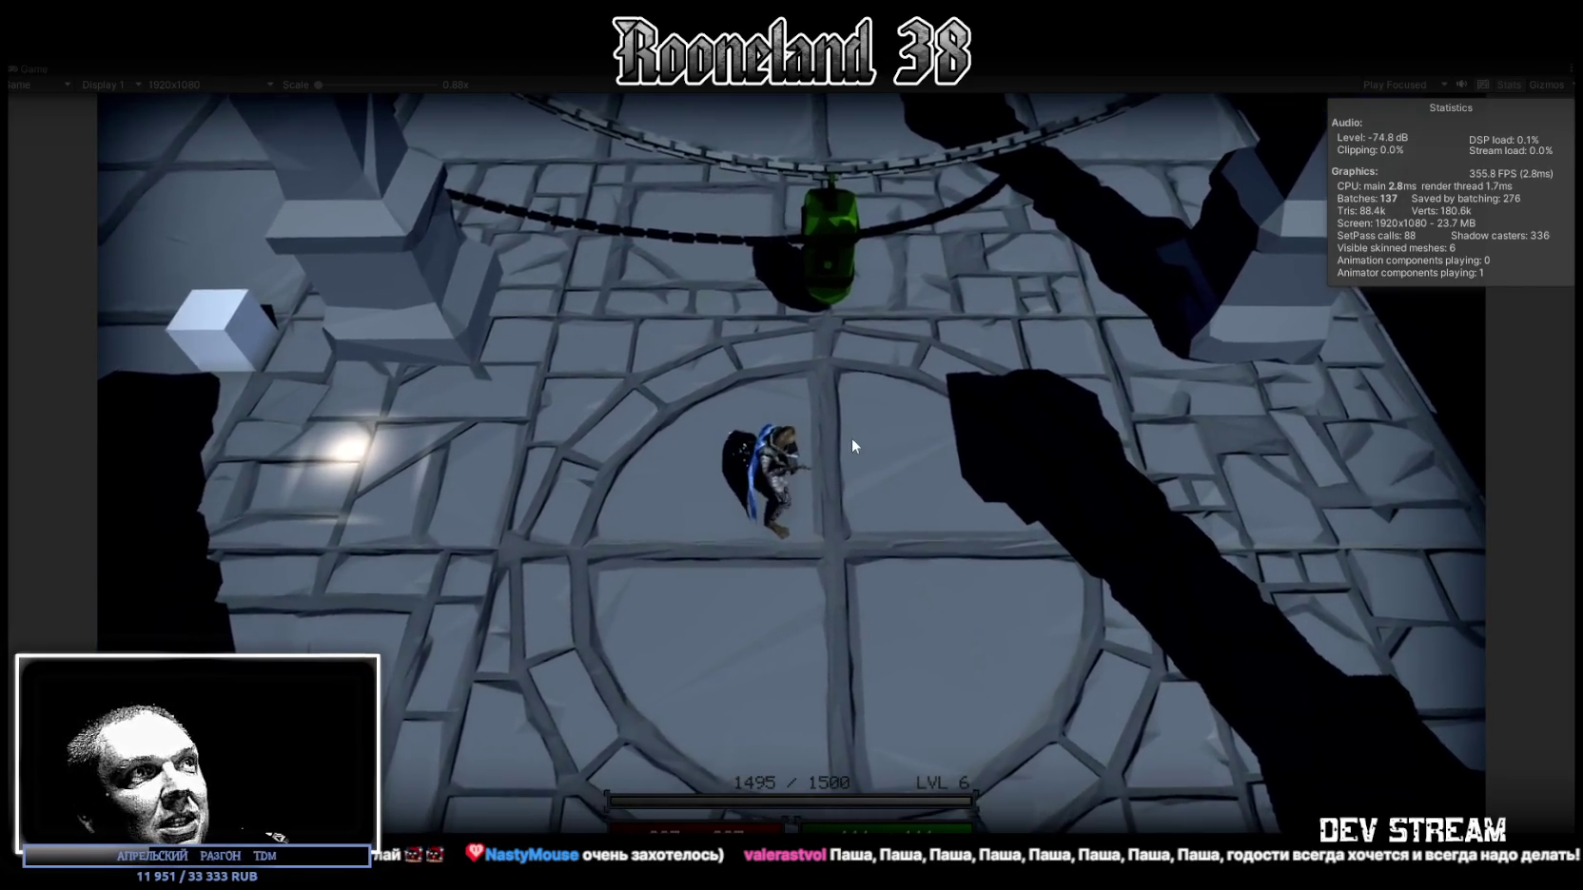
click(849, 401)
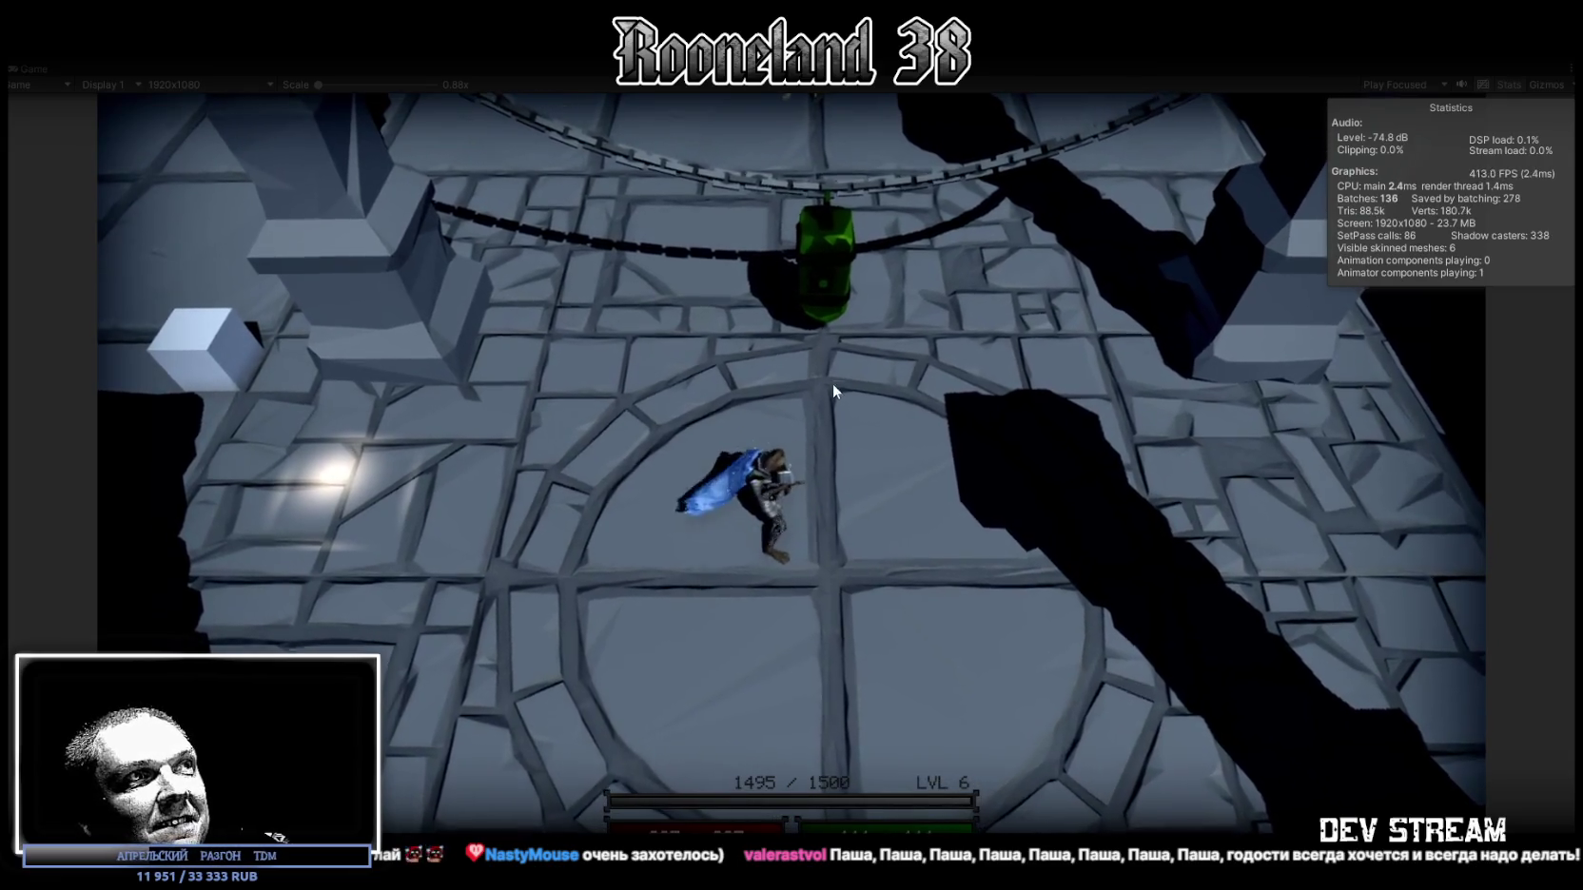
click(828, 385)
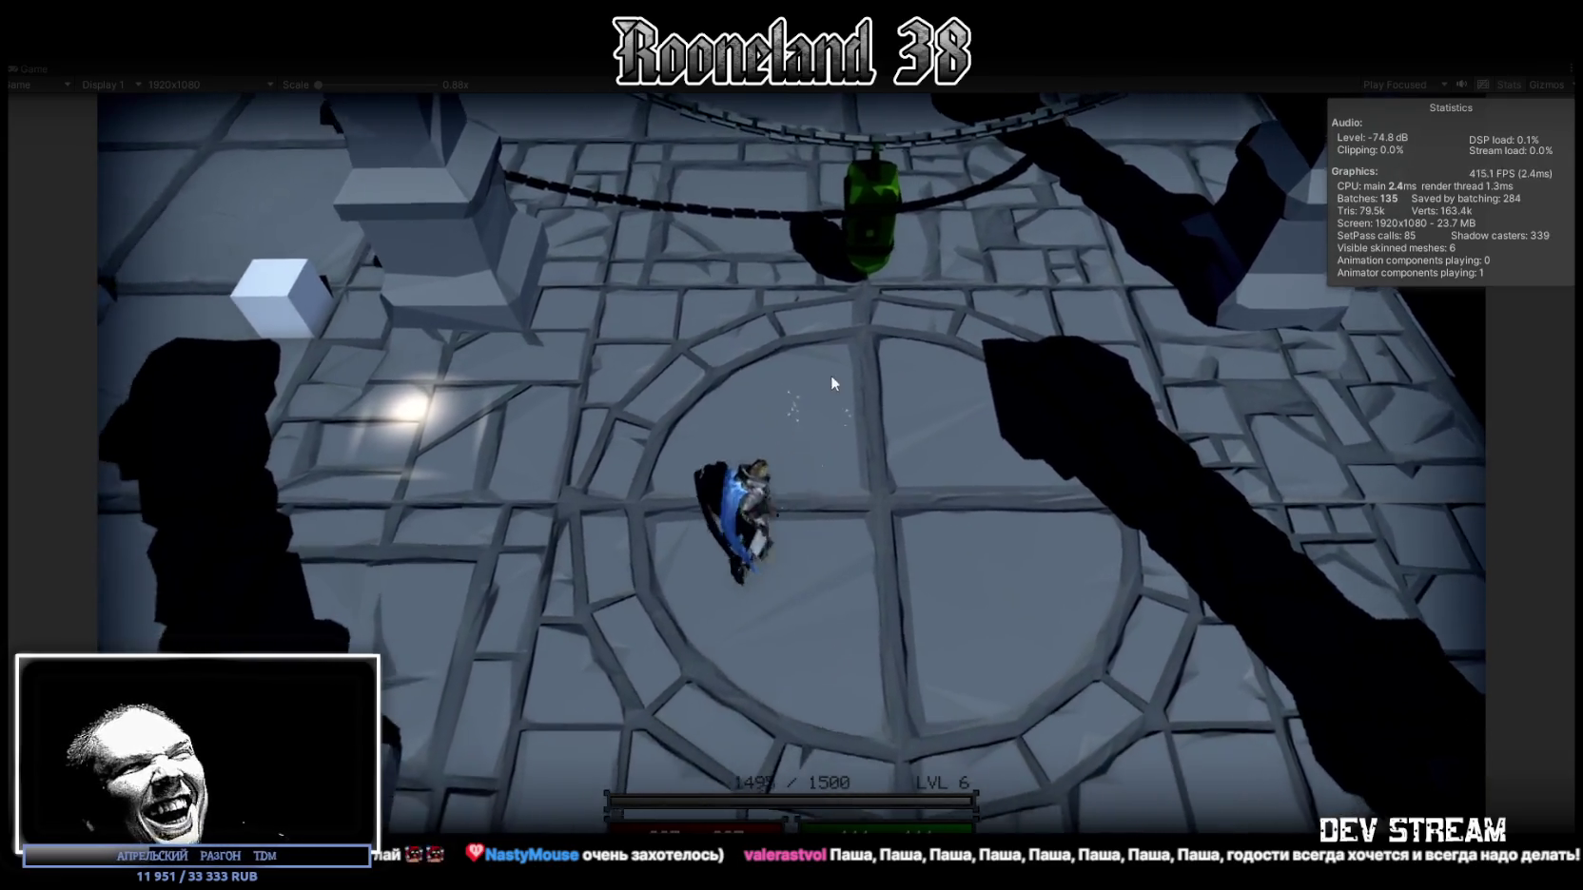
click(816, 377)
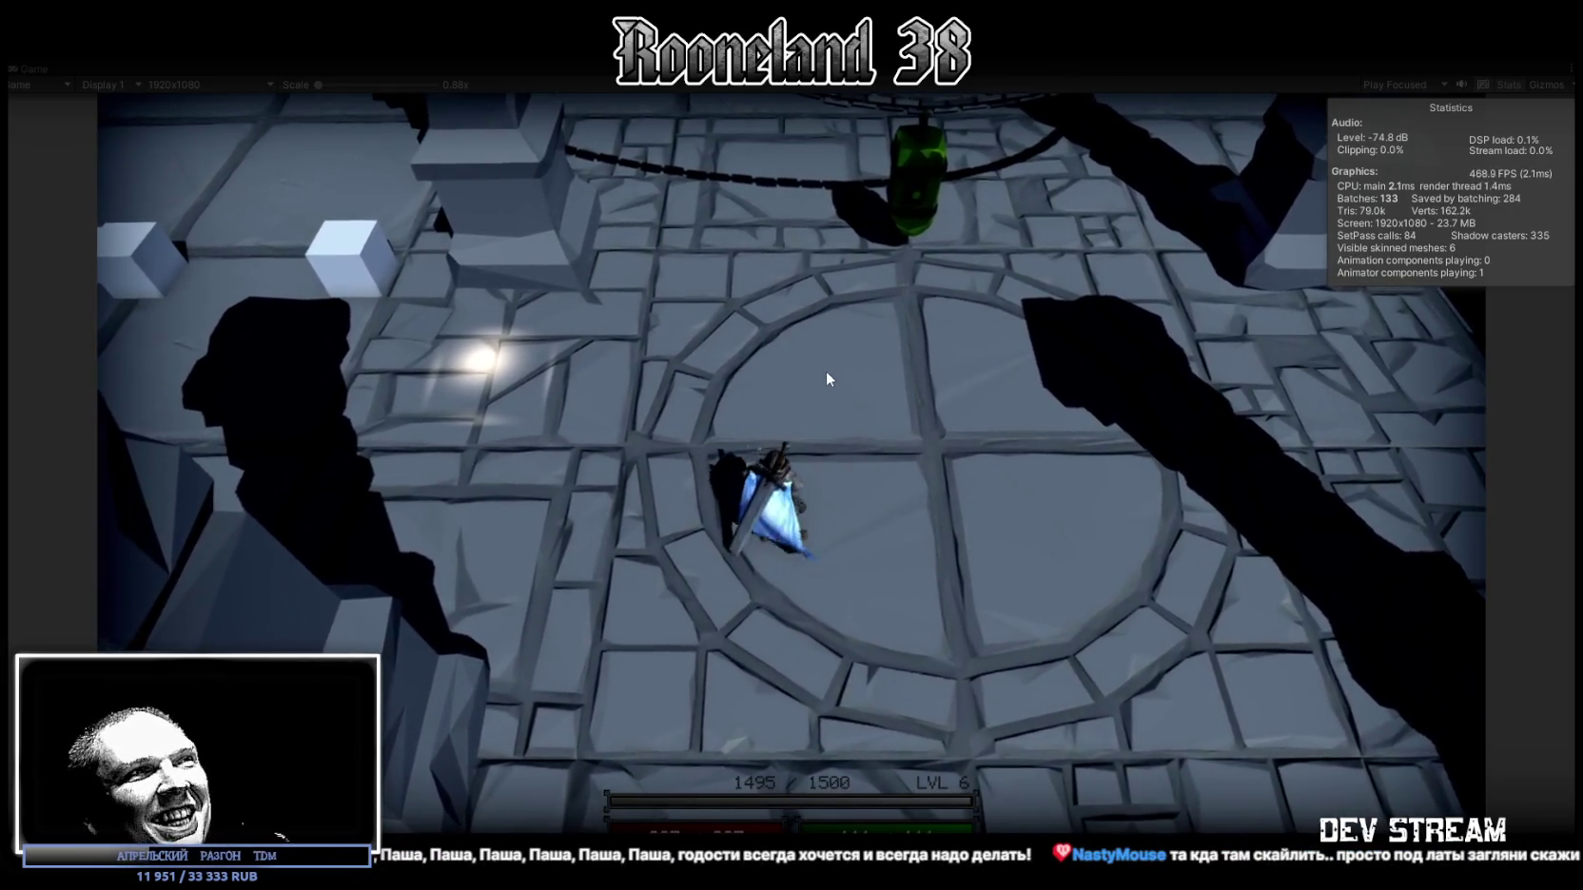
click(733, 375)
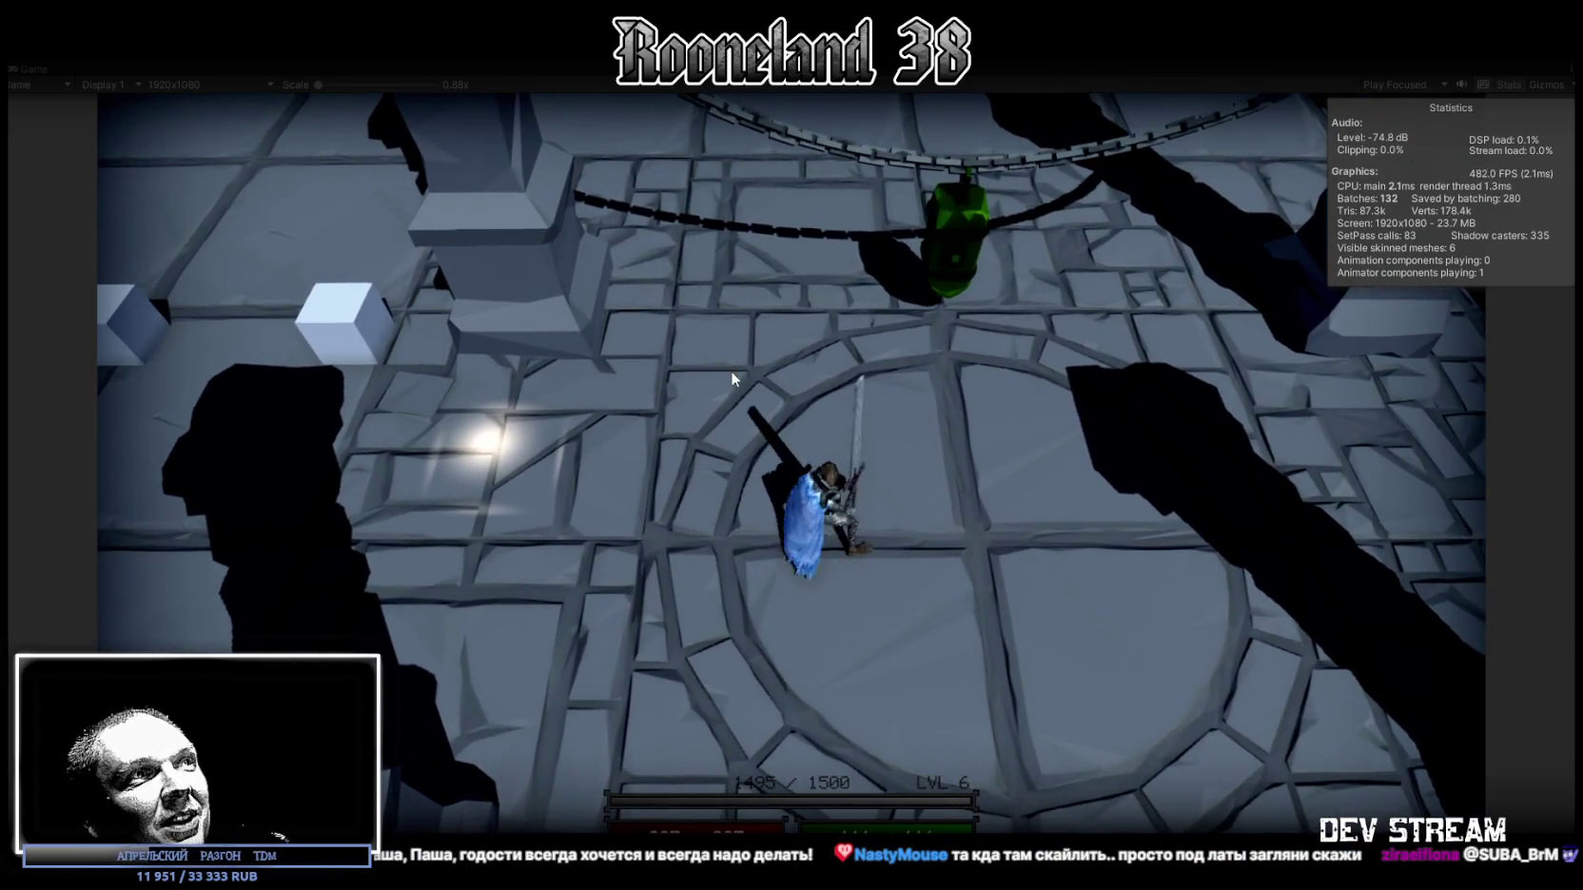
click(732, 379)
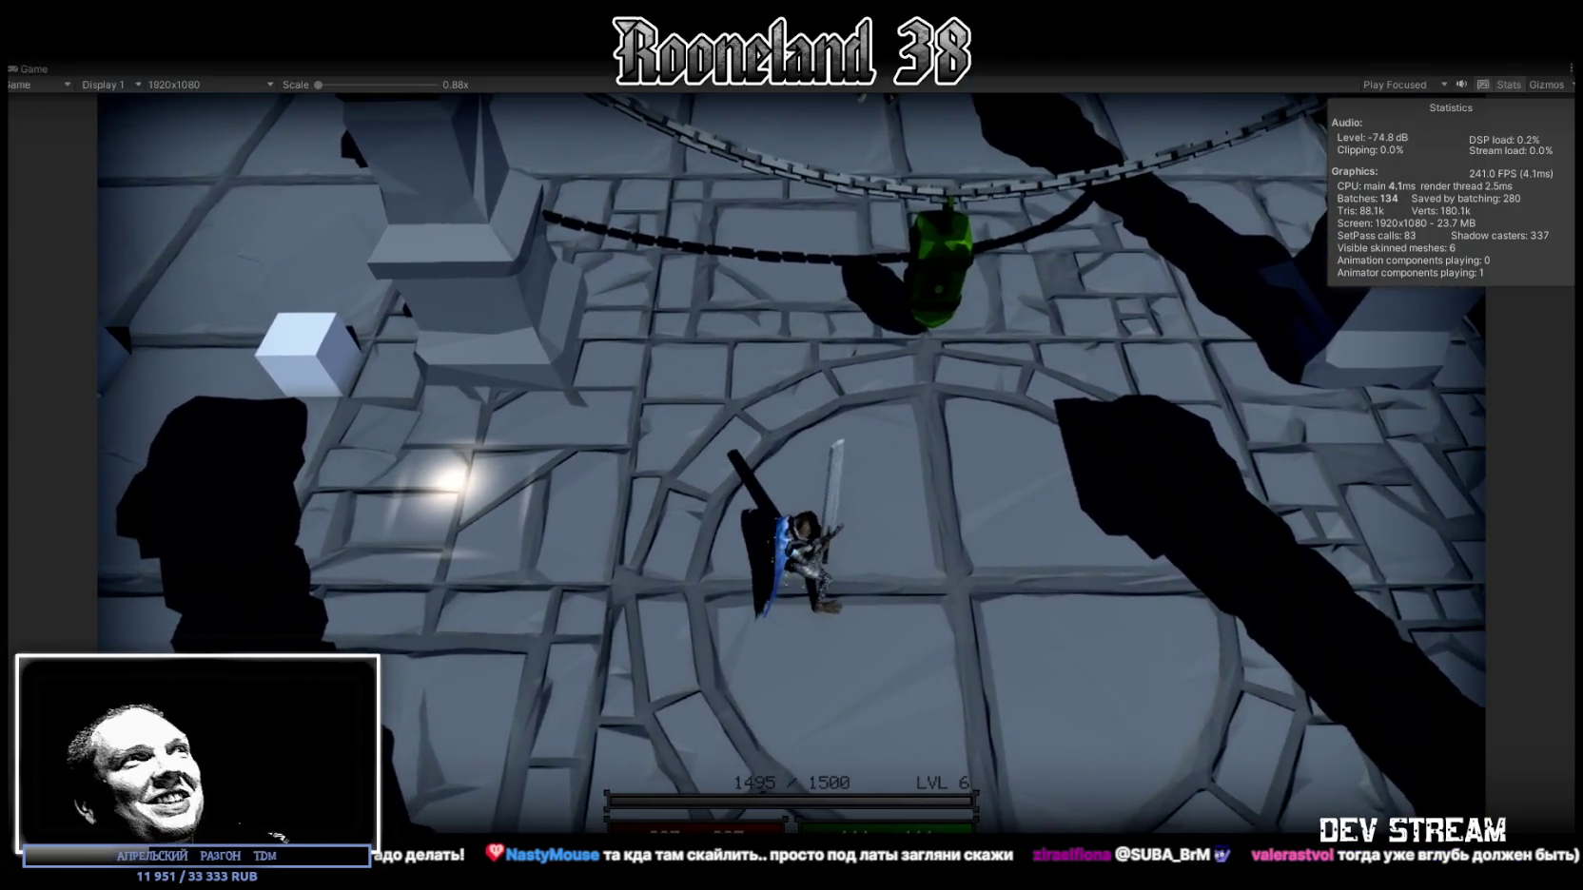
key(ctrl+p)
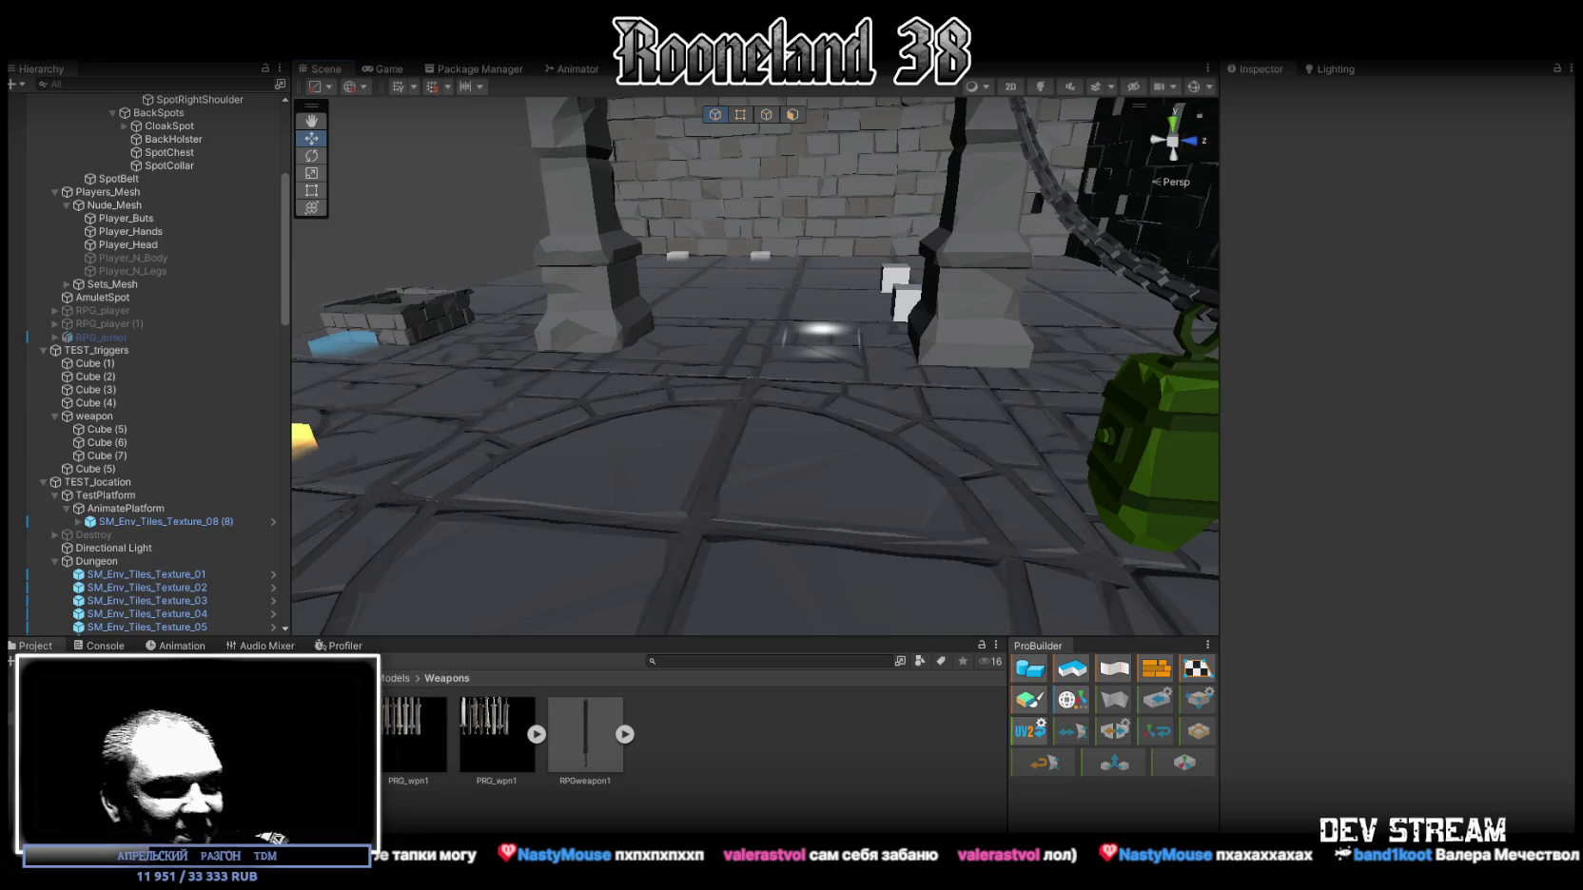
Step: Send the map prompt with its description replaced by the poisonous flower garden, then enlarge the mine map
key(alt+Tab)
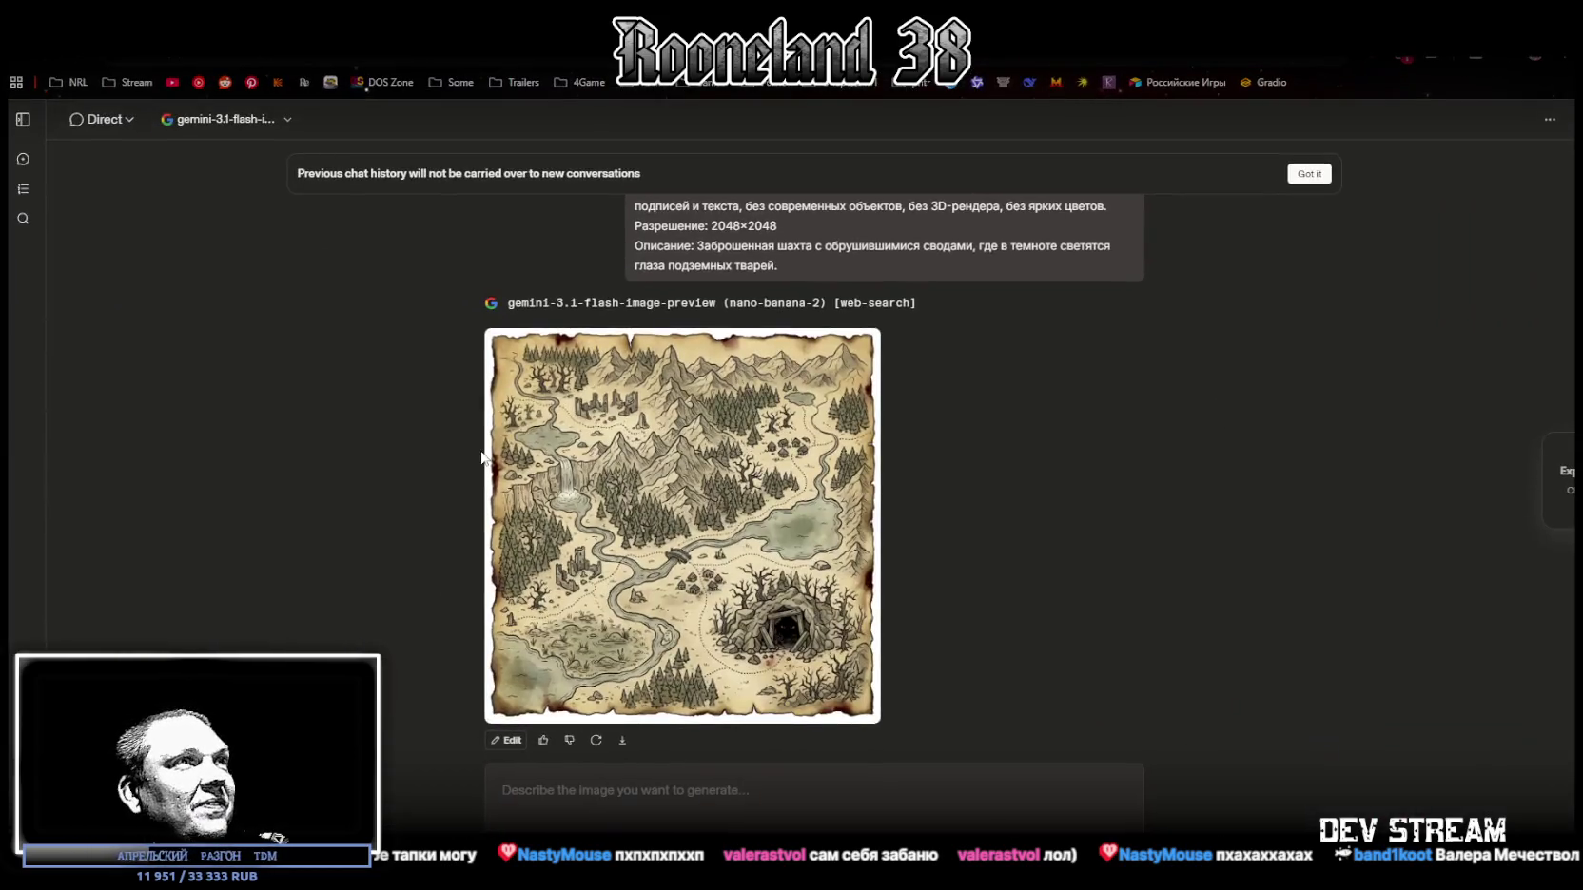
scroll(994, 523, up, 3)
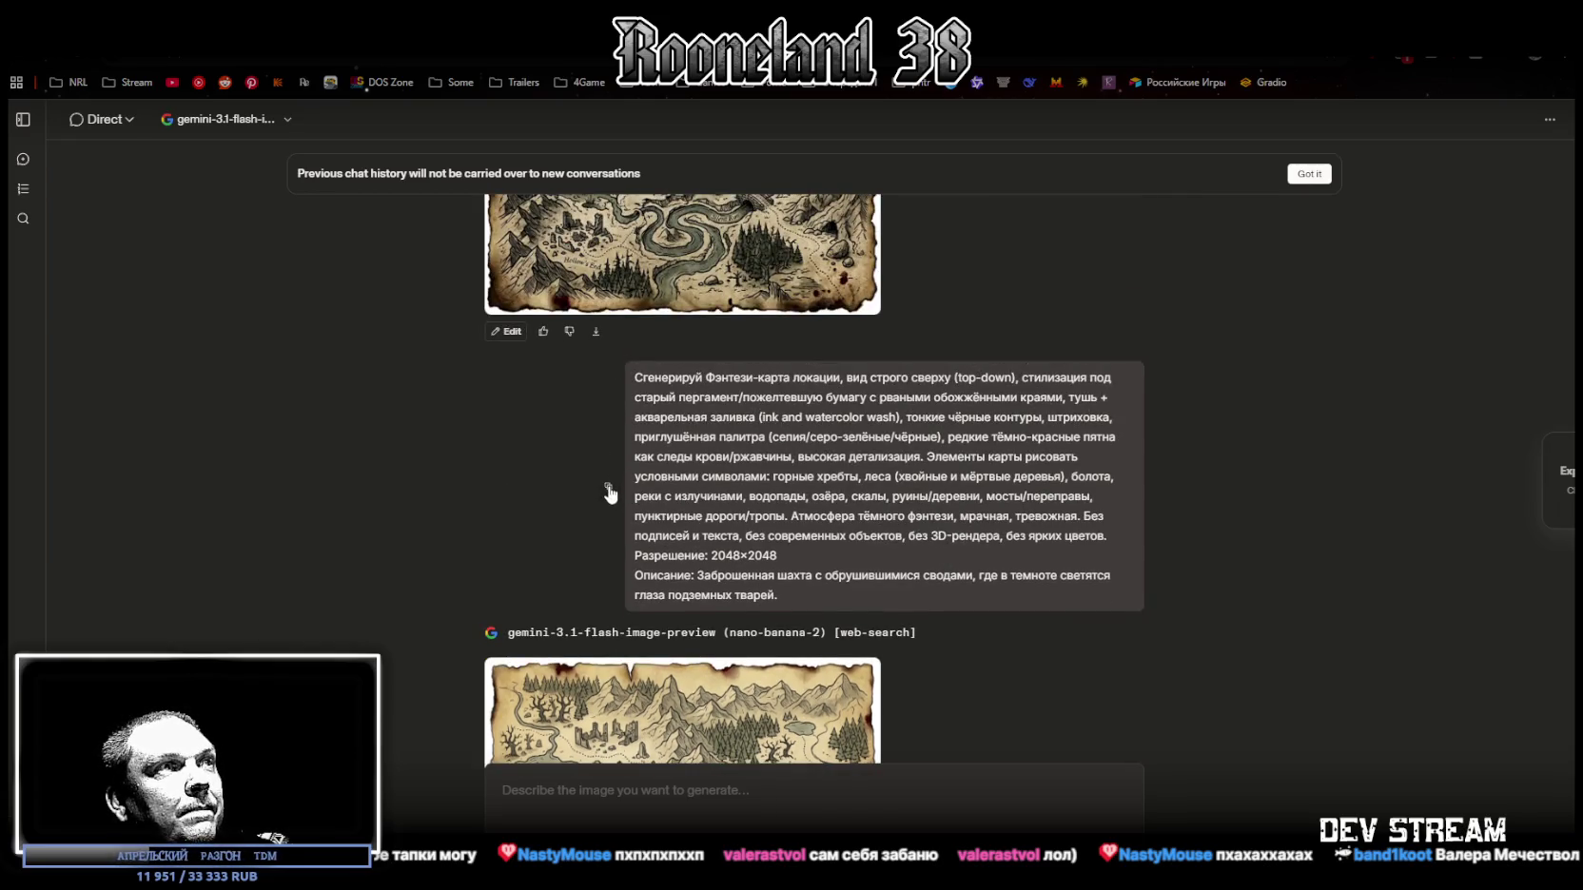
scroll(843, 497, down, 3)
text(Сгенерируй Фэнтези-карта локации, вид строго сверху (top-down), стилизация под старый пергамент/пожелтевшую бумагу с рваными обожжёнными краями, тушь + акварельная заливка (ink and watercolor wash), тонкие чёрные контуры, штриховка, приглушённая палитра (сепия/серо-зелёные/чёрные), редкие тёмно-красные пятна как следы крови/ржавчины, высокая детализация. Элементы карты рисовать условными символами: горные хребты, леса (хвойные и мёртвые деревья), болота, реки с излучинами, водопады, озёра, скалы, руины/деревни, мосты/переправы, пунктирные дороги/тропы. Атмосфера тёмного фэнтези, мрачная, тревожная. Без подписей и текста, без современных объектов, без 3D-рендера, без ярких цветов. Разрешение: 2048×2048 Описание: Заброшенная шахта с обрушившимися сводами, где в темноте светятся глаза подземных тварей.)
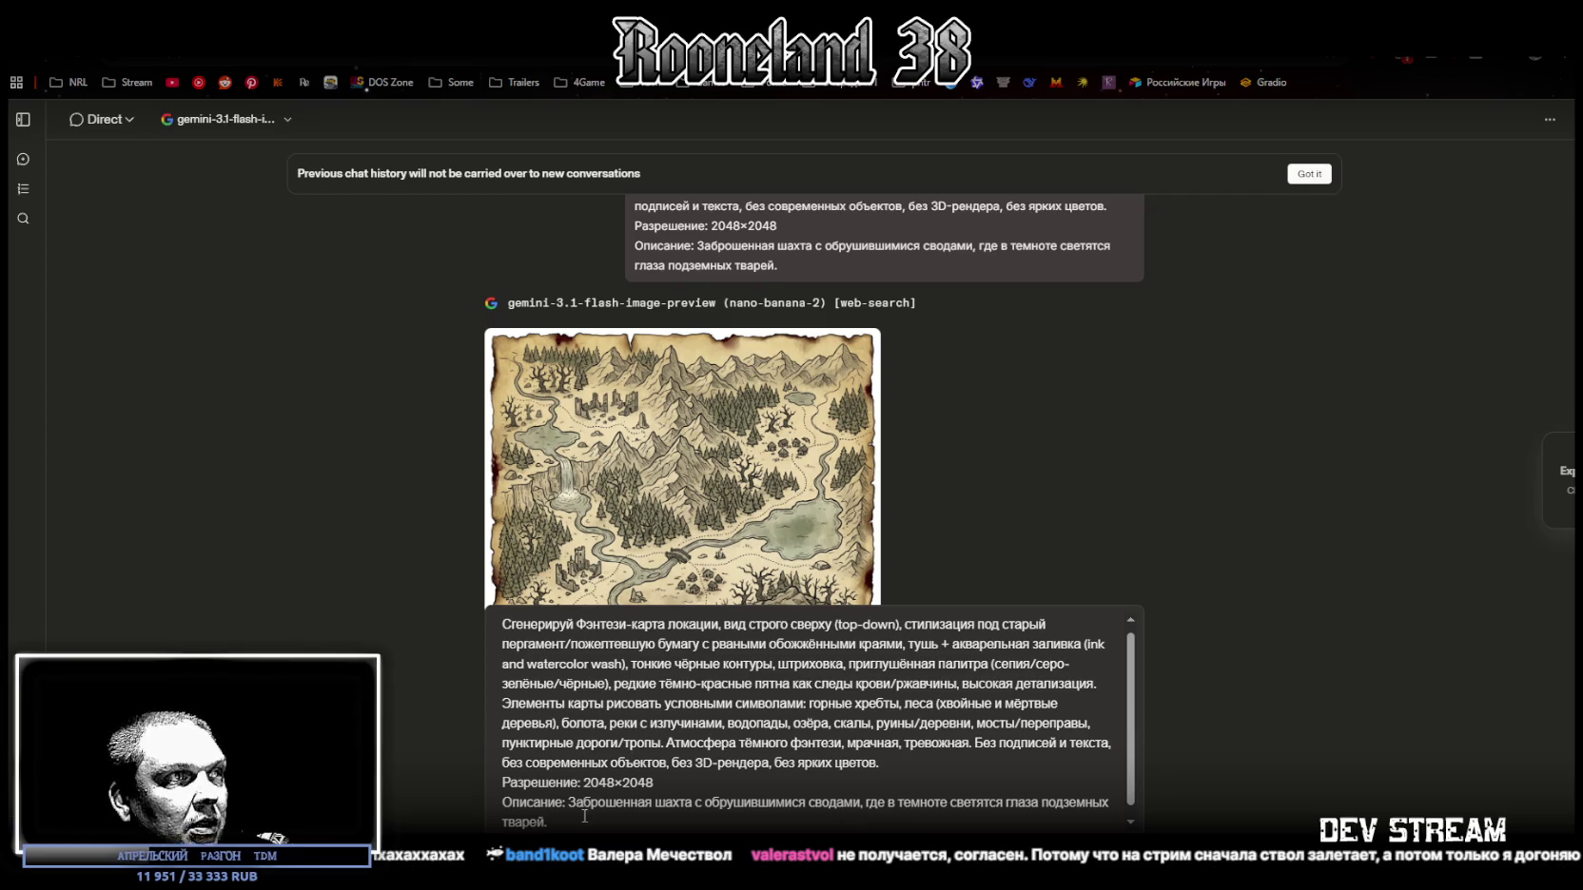
drag(570, 802, 557, 824)
text(Сад ядовитых цветов гигантских размеров, выделяющих разноцветный смертельный туман.)
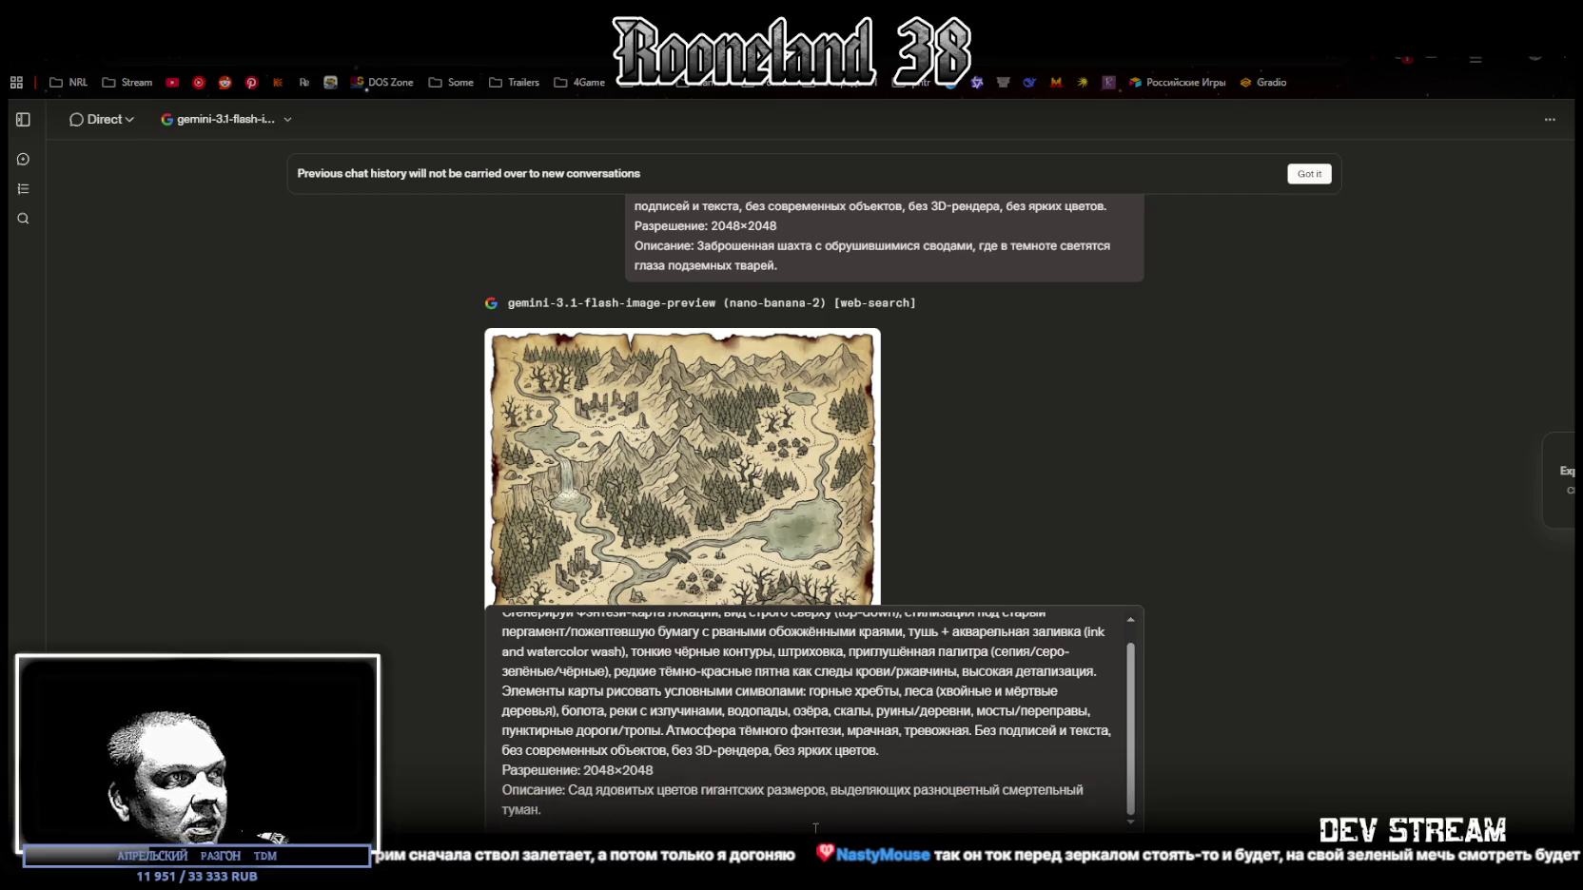
key(Return)
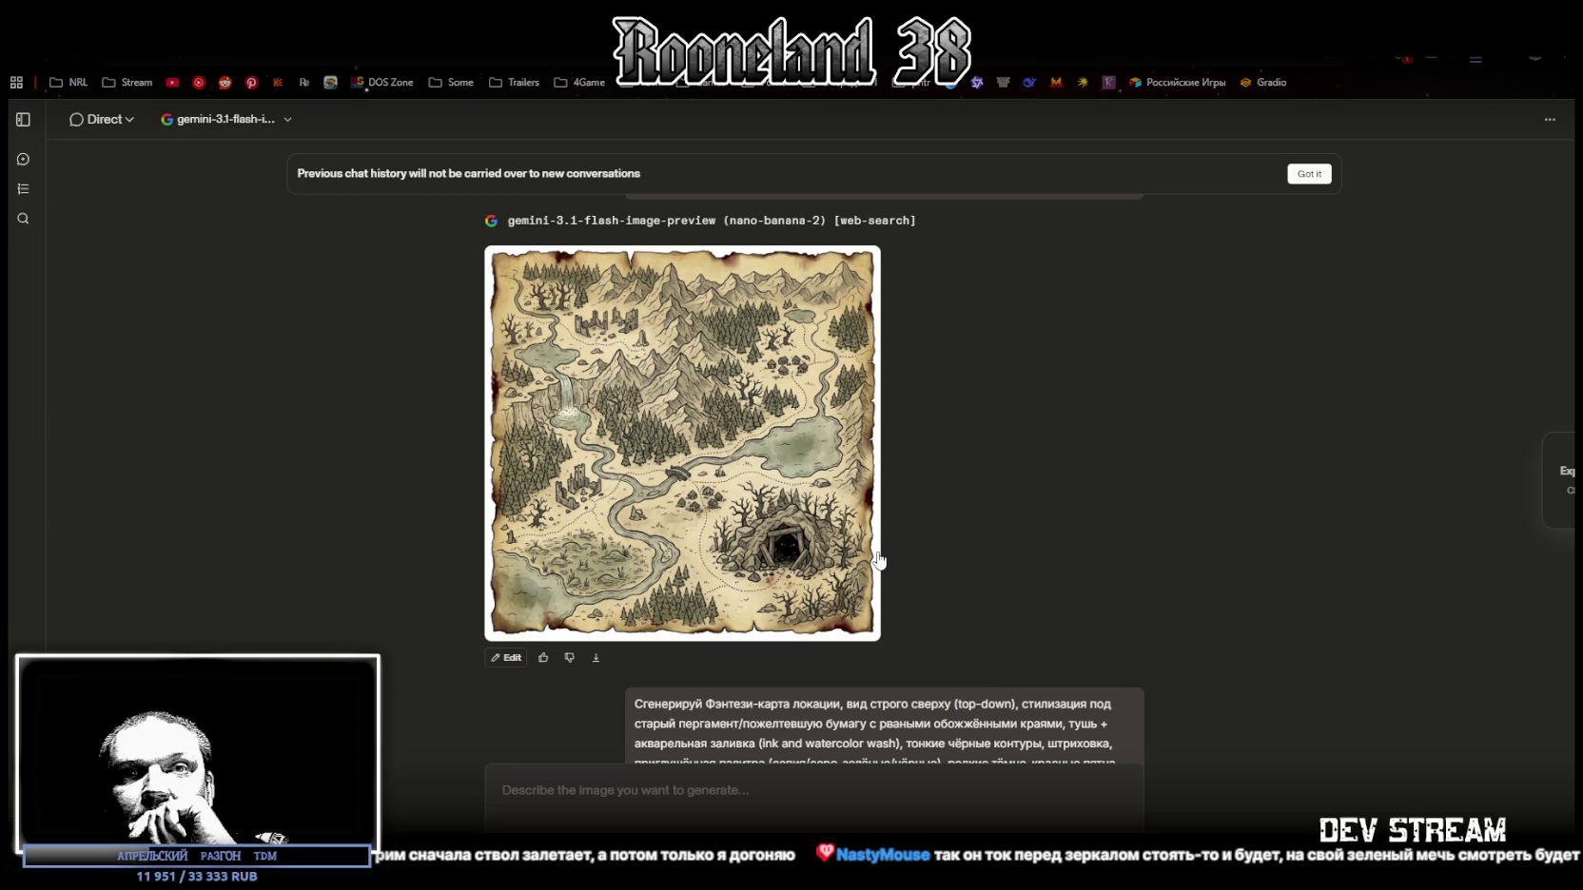
click(760, 550)
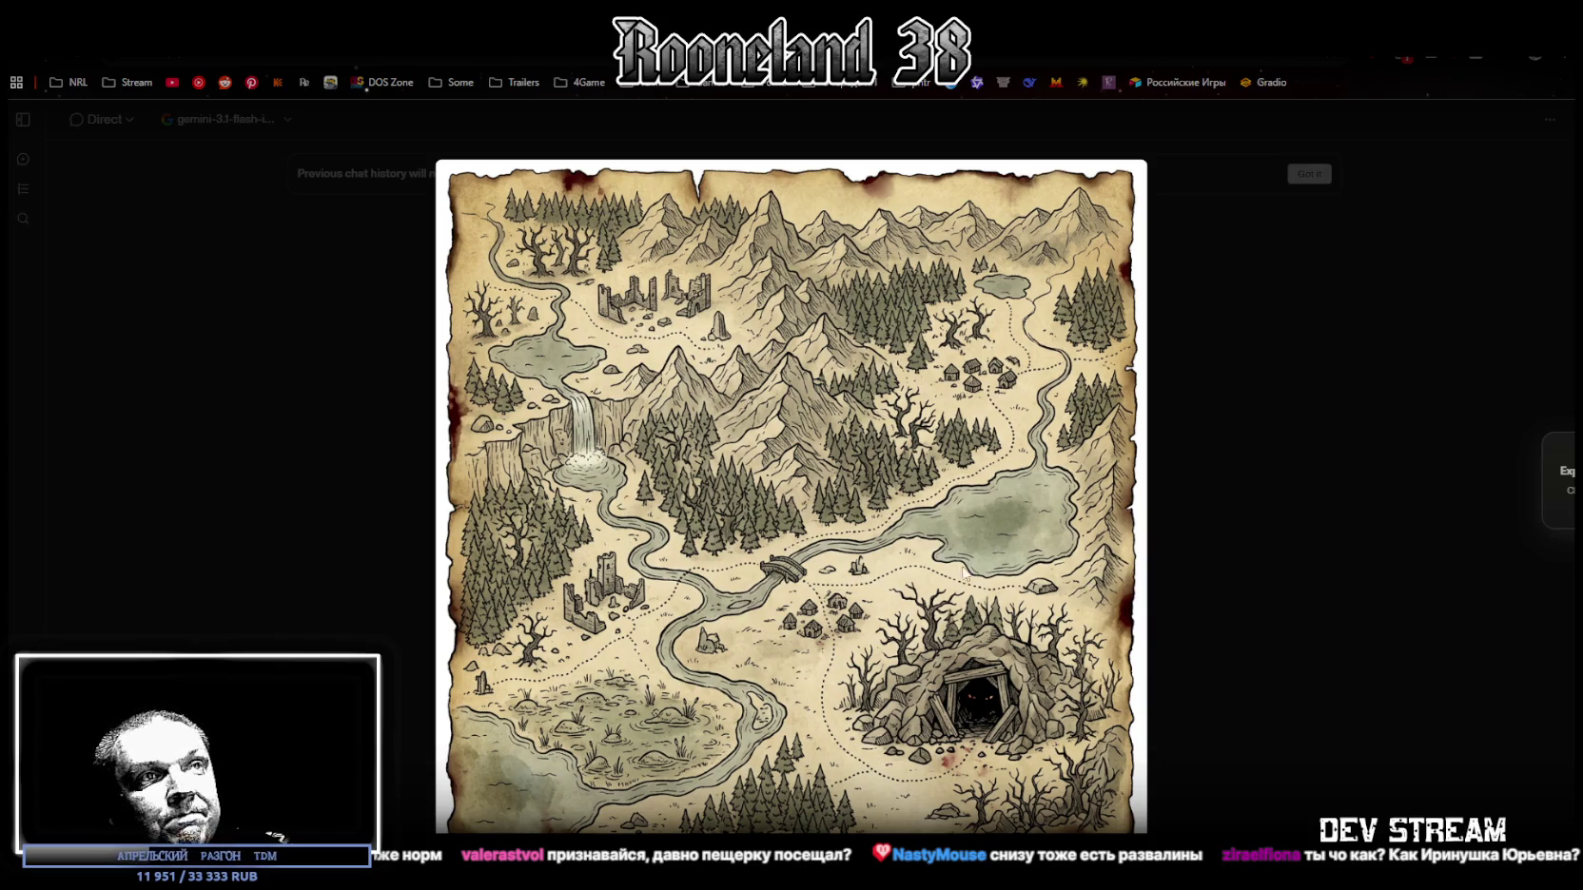
Step: Close the enlarged mine map and retry the failed garden map request
click(1179, 551)
click(492, 745)
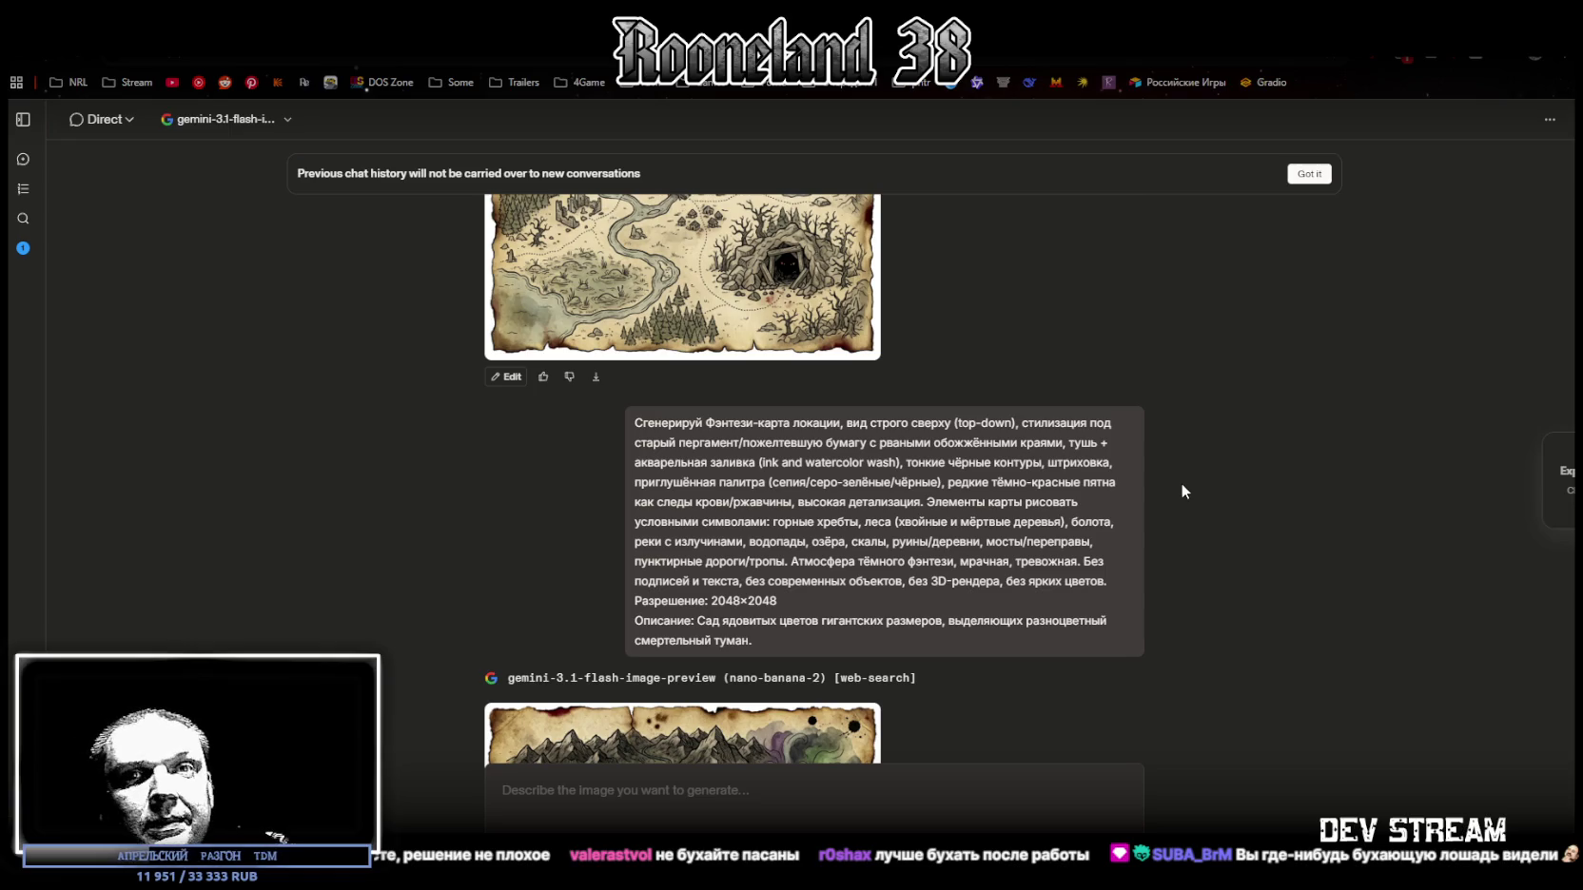
Step: Review the regenerated poison-garden map with green and purple toxic mist, then focus the prompt box
scroll(769, 550, down, 4)
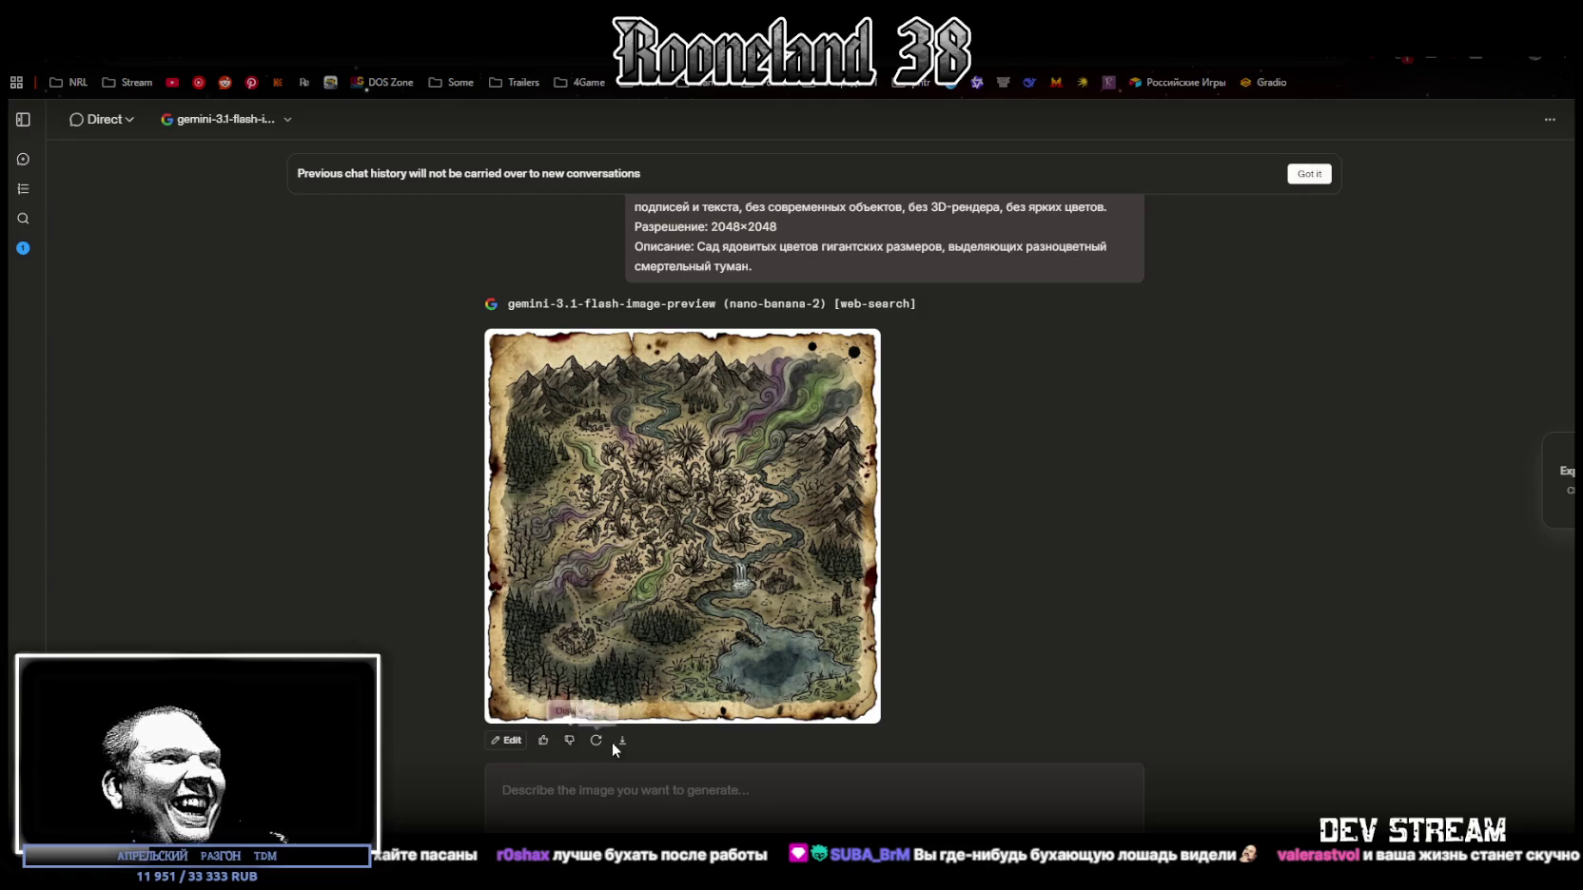
scroll(1015, 591, up, 2)
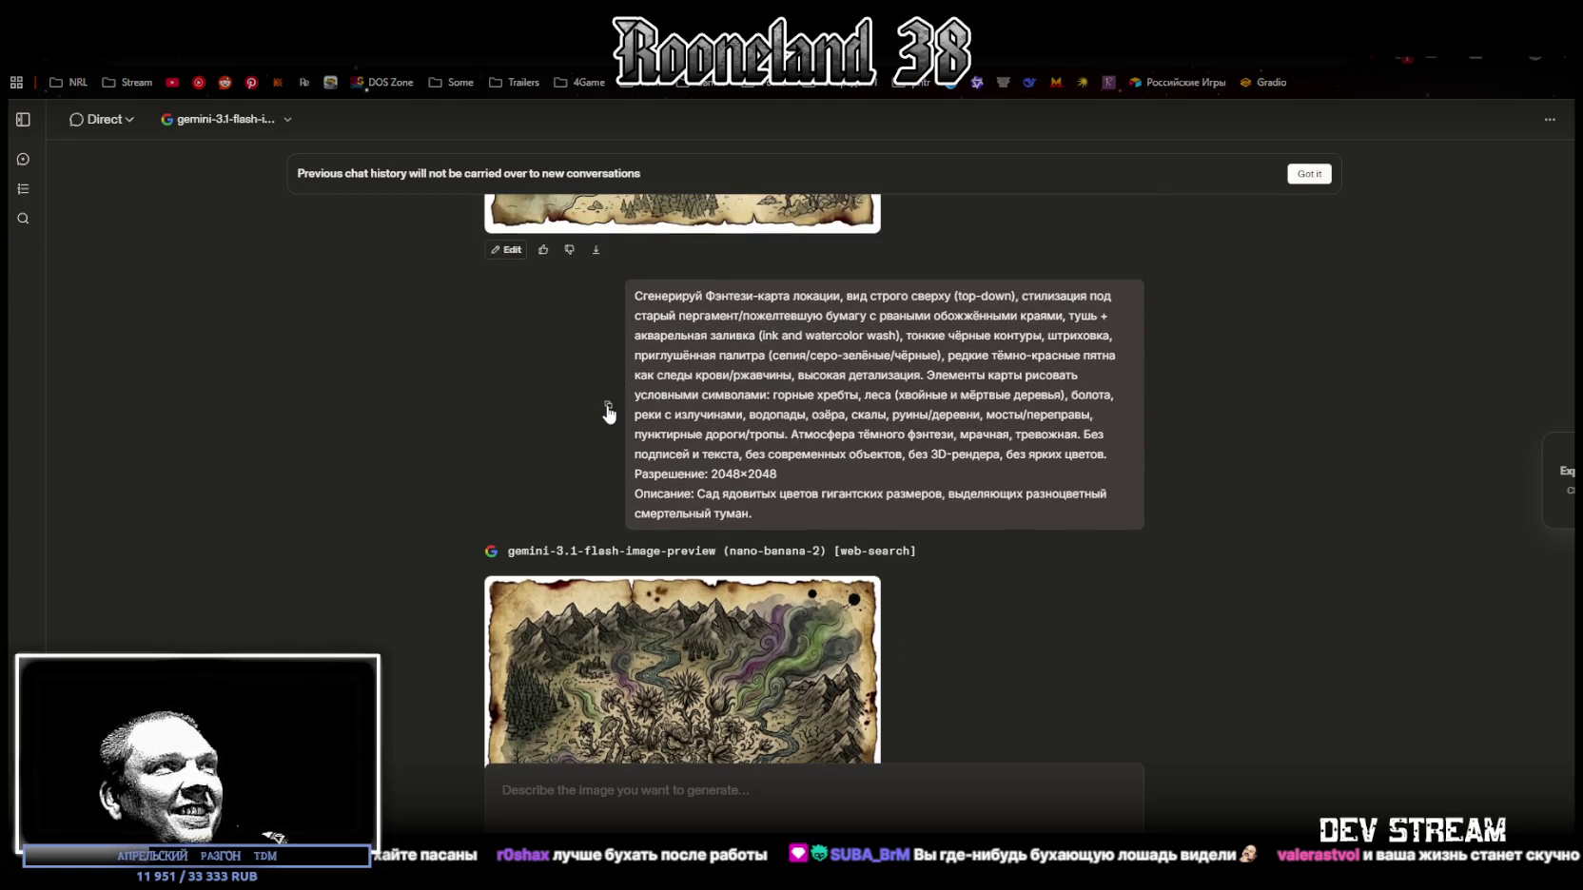
scroll(1014, 591, down, 2)
click(741, 786)
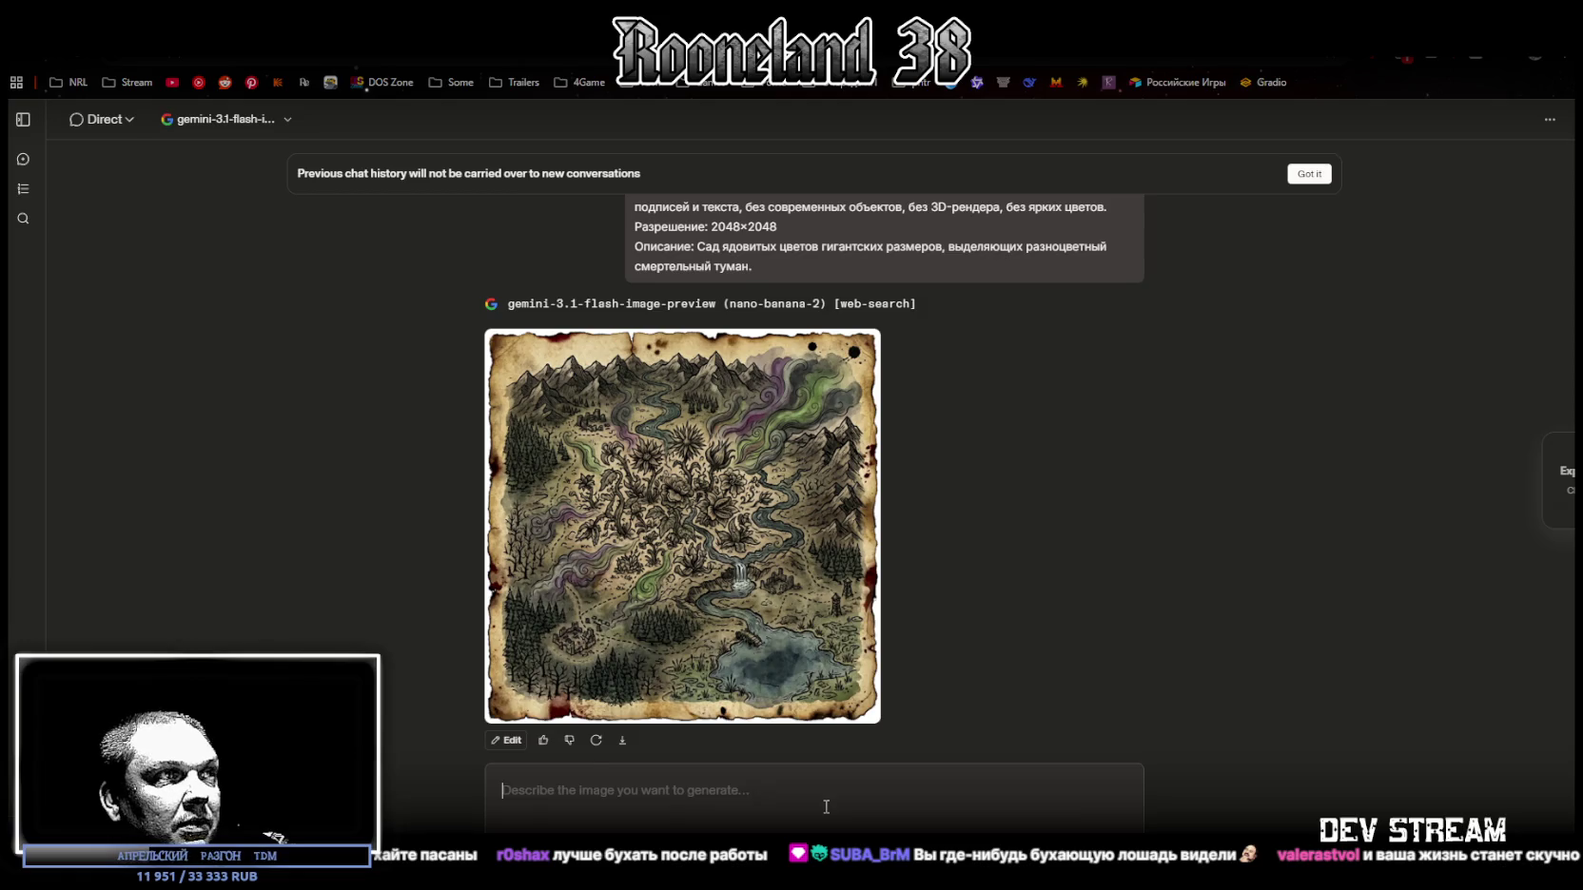
Step: Send the map prompt with the description swapped to vine-covered temple ruins guarded by headless stone golems
text(Сгенерируй Фэнтези-карта локации, вид строго сверху (top-down), стилизация под старый пергамент/пожелтевшую бумагу с рваными обожжёнными краями, тушь + акварельная заливка (ink and watercolor wash), тонкие чёрные контуры, штриховка, приглушённая палитра (сепия/серо-зелёные/чёрные), редкие тёмно-красные пятна как следы крови/ржавчины, высокая детализация. Элементы карты рисовать условными символами: горные хребты, леса (хвойные и мёртвые деревья), болота, реки с излучинами, водопады, озёра, скалы, руины/деревни, мосты/переправы, пунктирные дороги/тропы. Атмосфера тёмного фэнтези, мрачная, тревожная. Без подписей и текста, без современных объектов, без 3D-рендера, без ярких цветов. Разрешение: 2048×2048 Описание: Сад ядовитых цветов гигантских размеров, выделяющих разноцветный смертельный туман.)
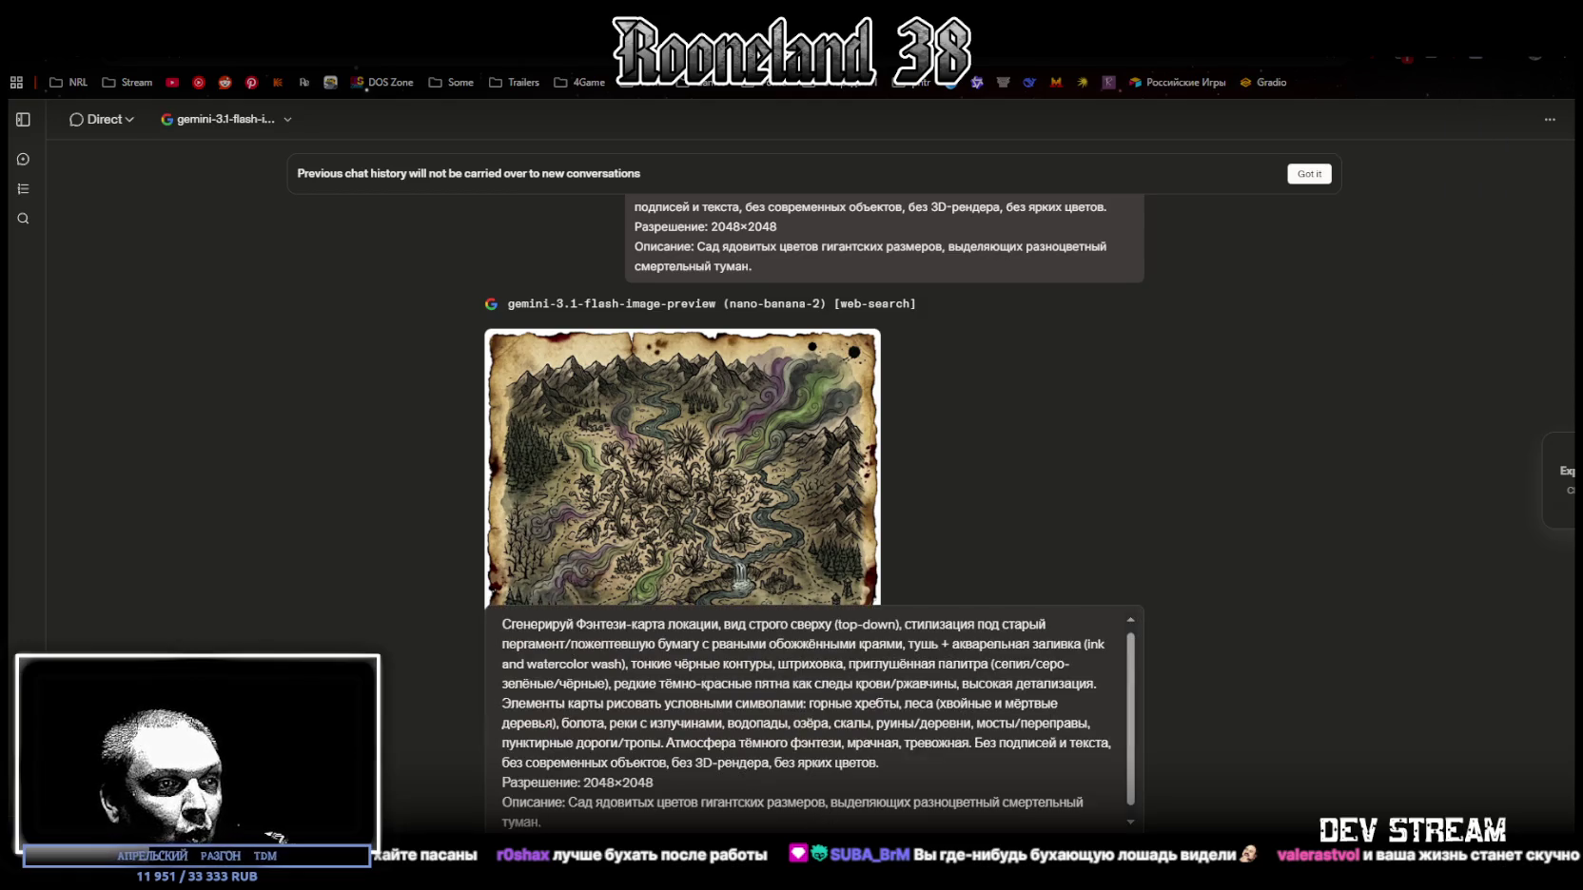
drag(570, 802, 544, 822)
text(Руины древнего храма богов, заросшие лианами и охраняемые каменными големами без голов.)
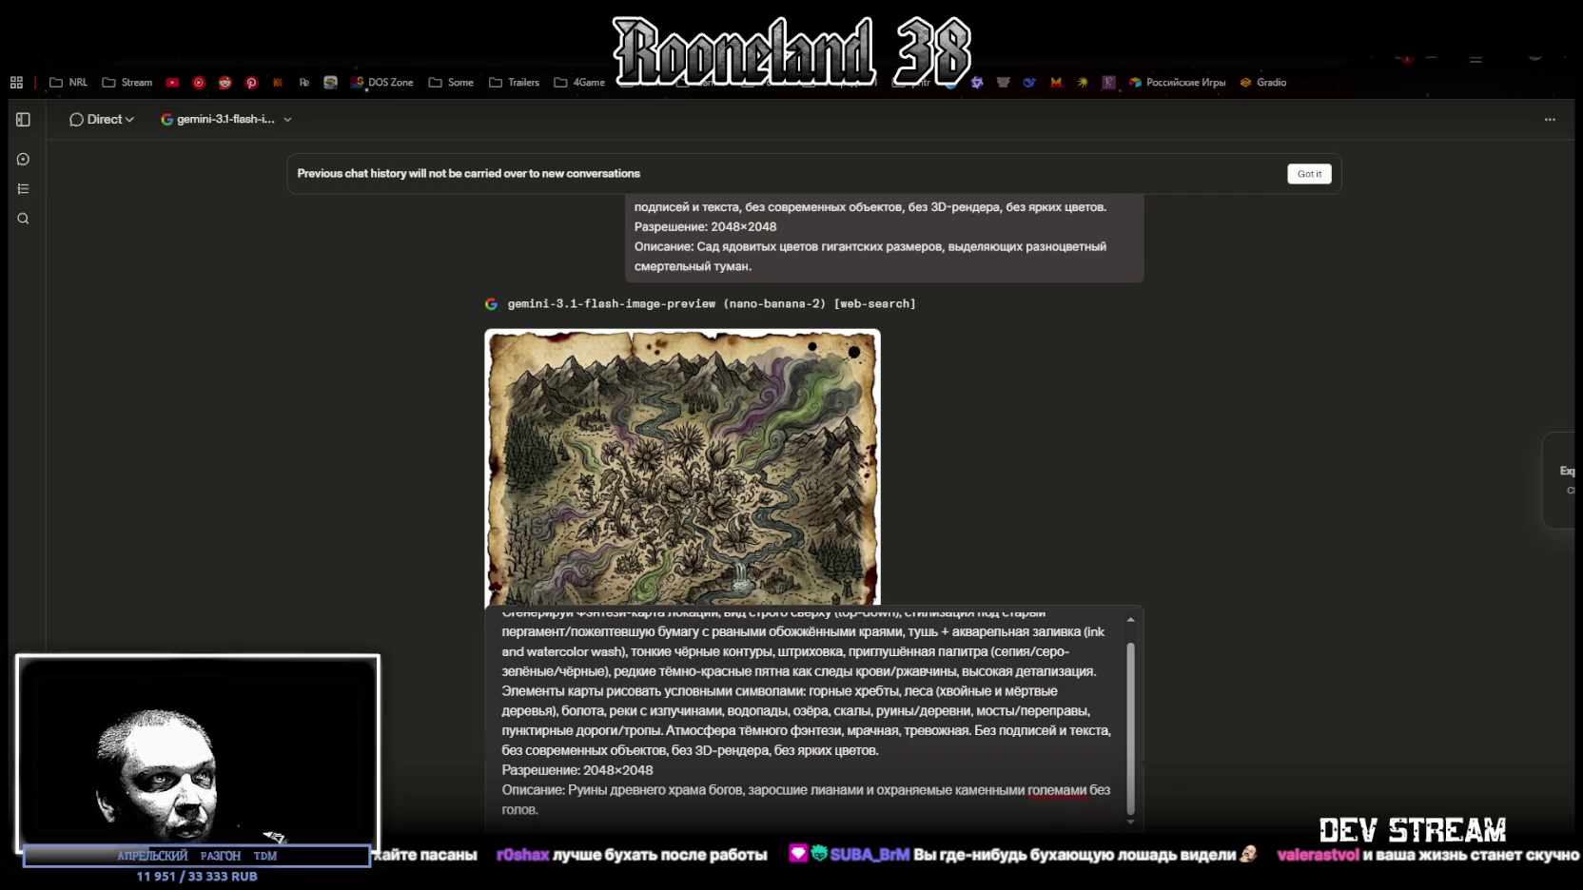
key(Return)
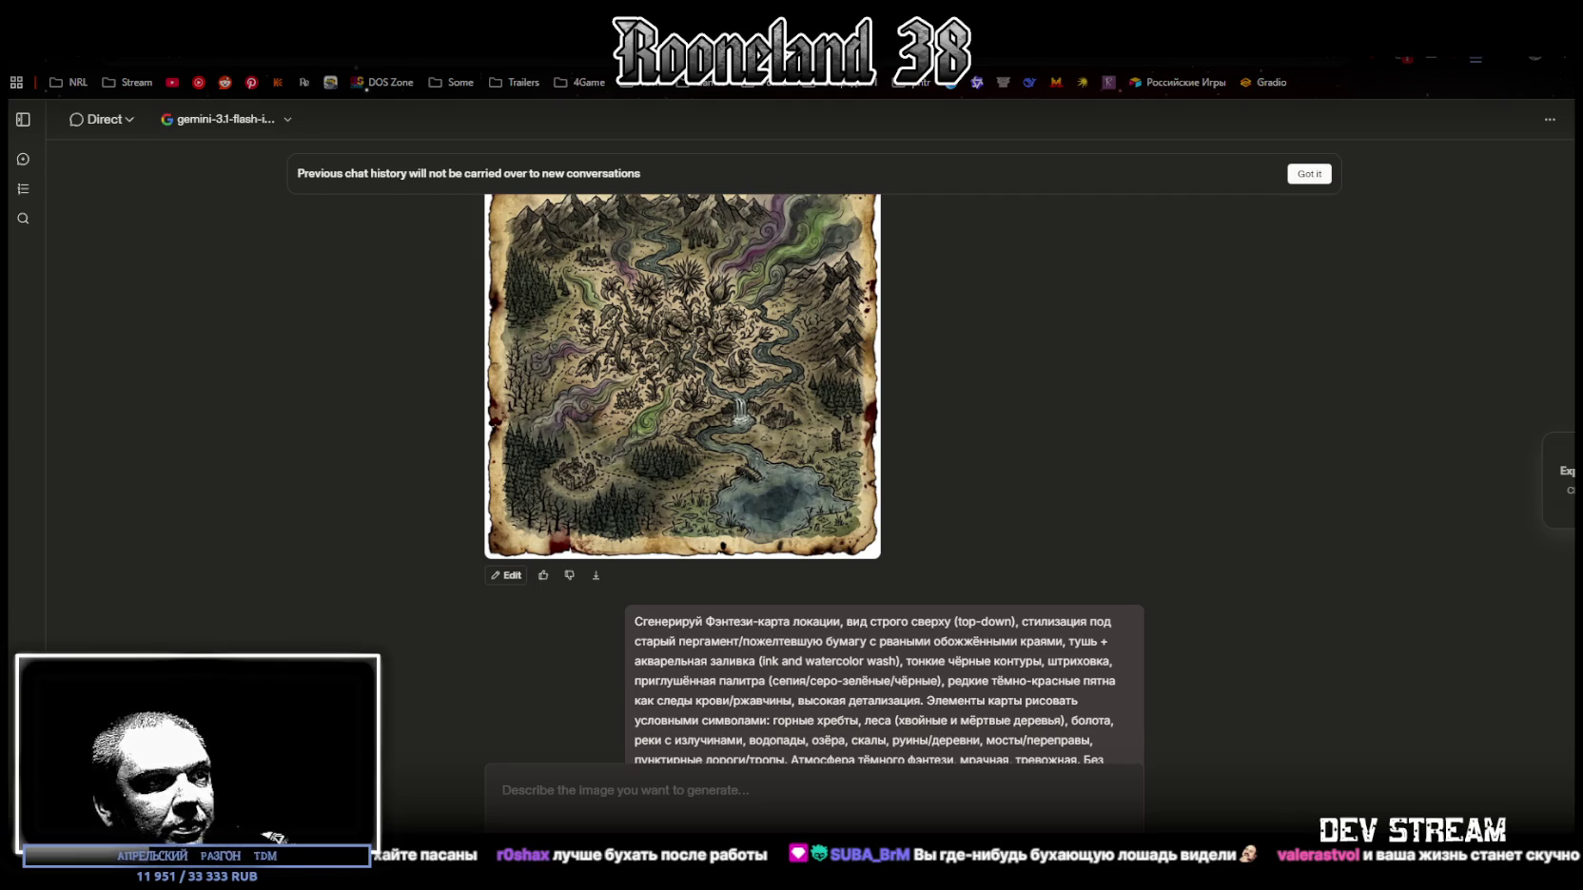
scroll(776, 415, up, 5)
Step: Zoom out until the whole poisonous-flower garden map fits in Photos, then close the viewer
scroll(776, 414, down, 5)
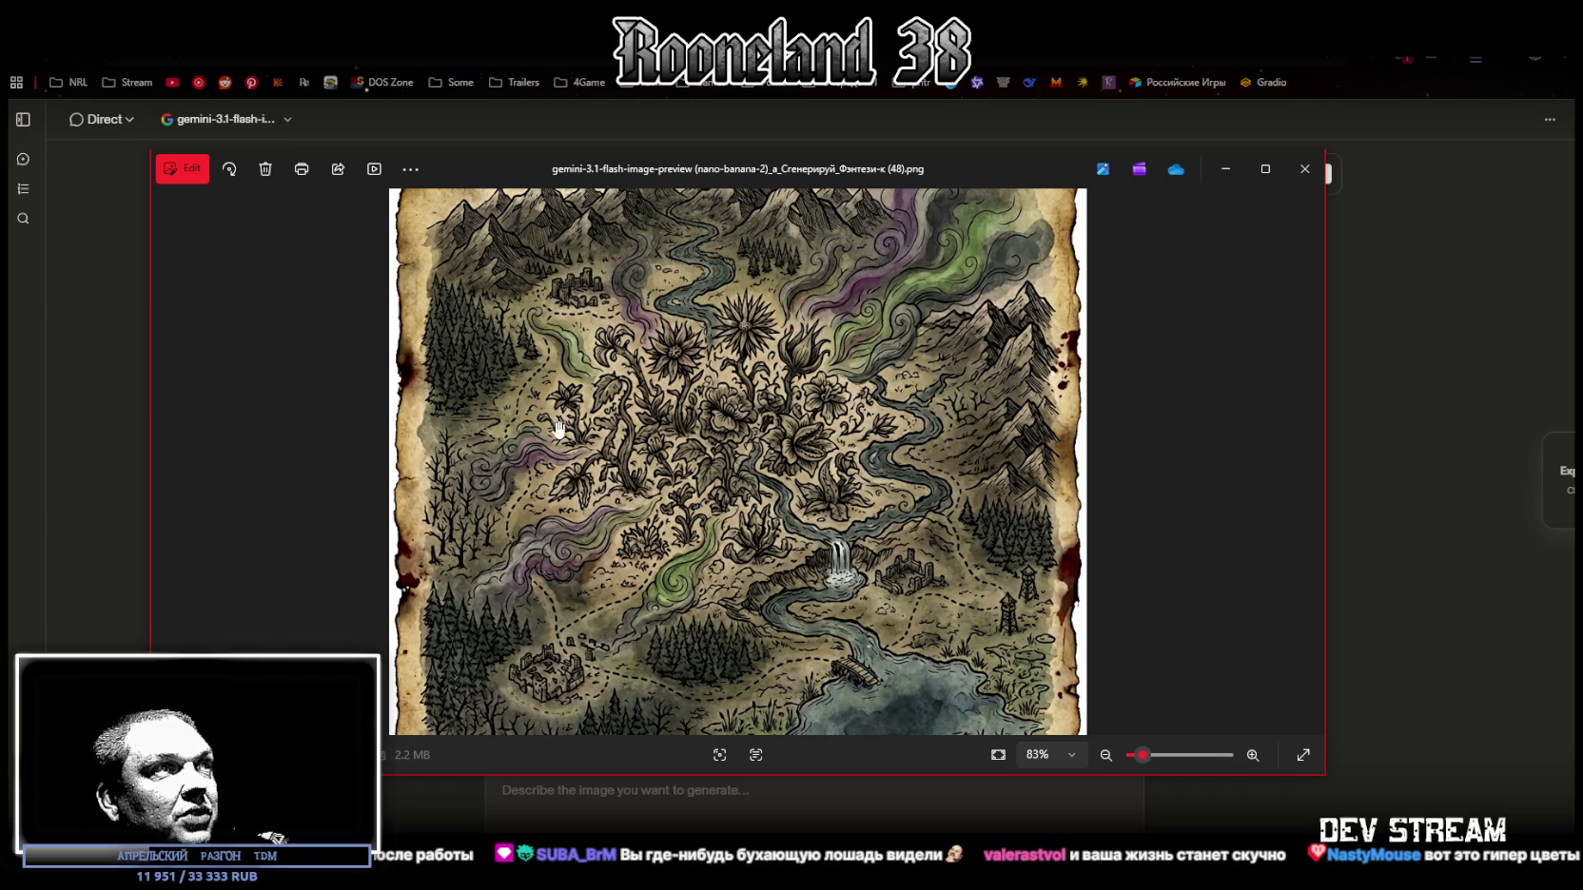
scroll(918, 328, down, 3)
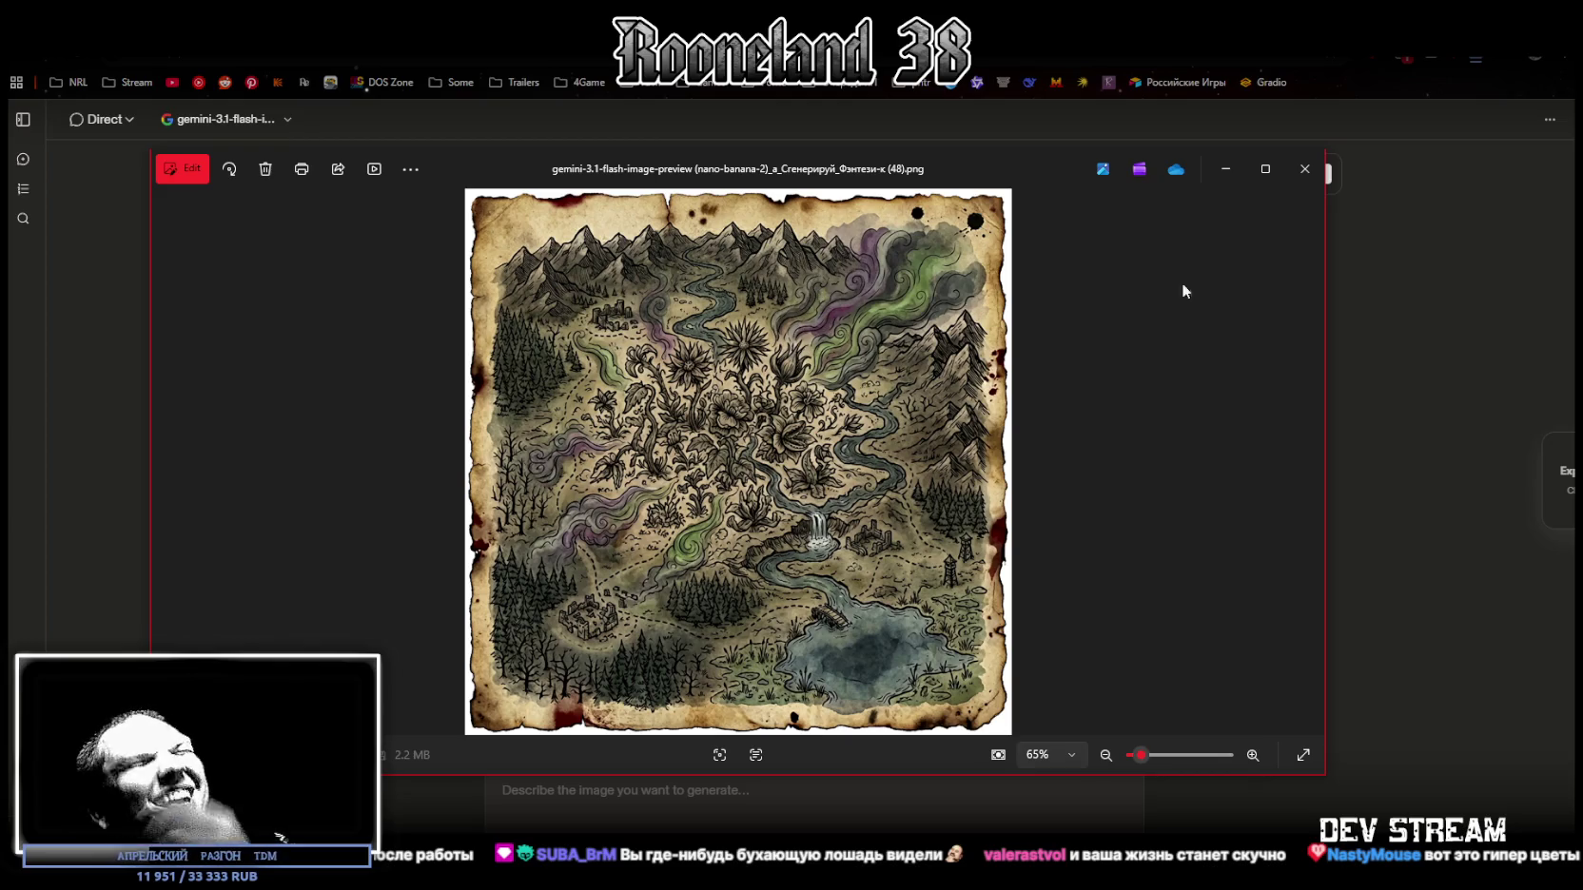
key(Escape)
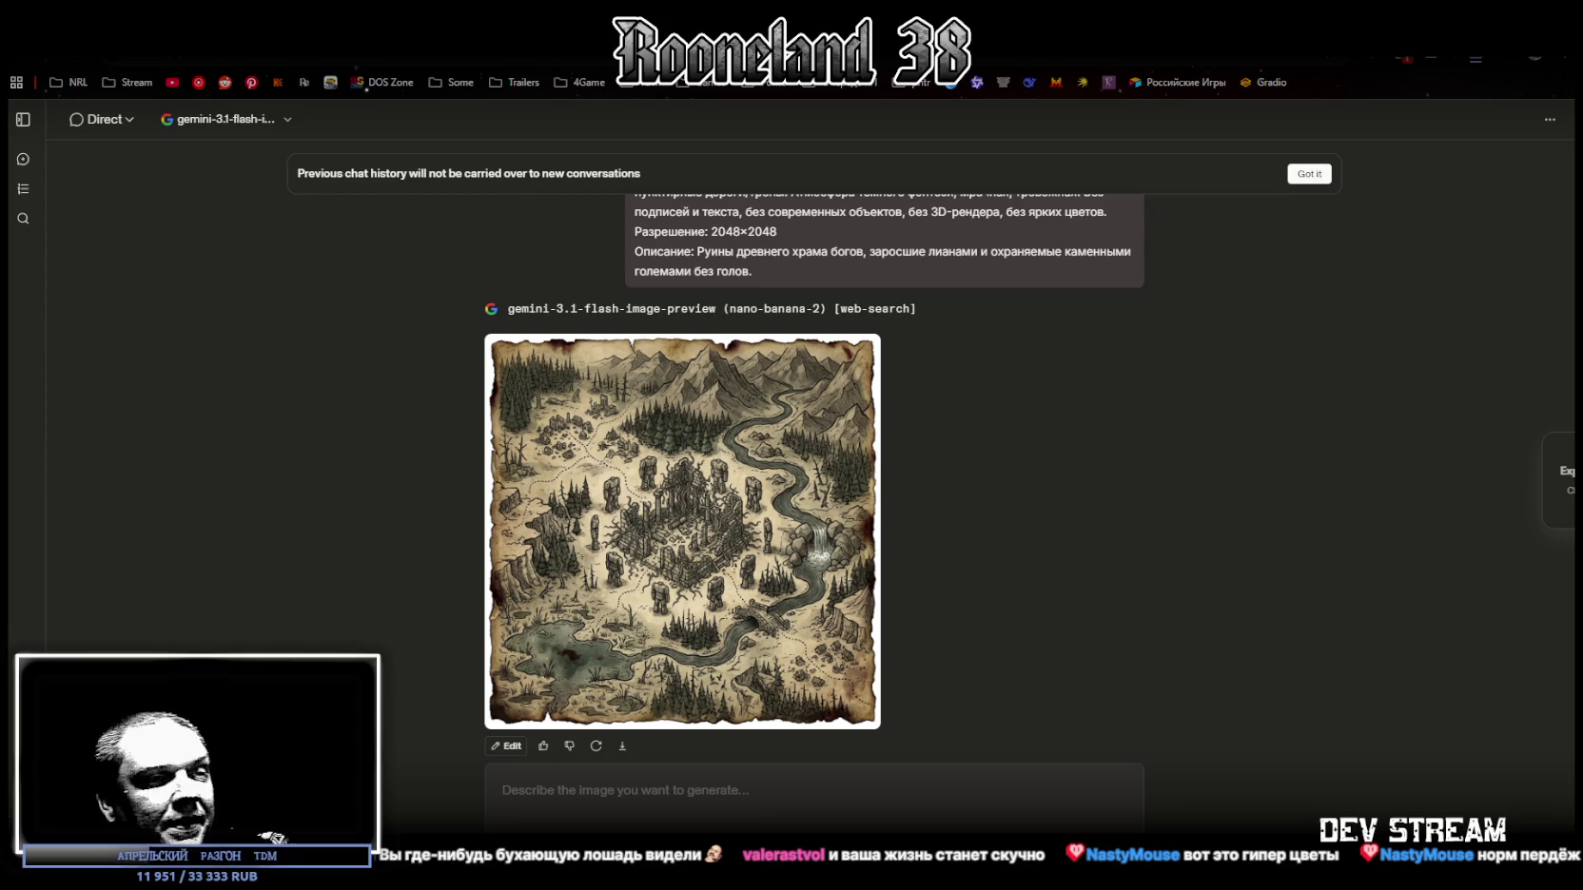
Step: Send the map prompt with the Last Refuge tavern description, then enlarge the temple-ruins map
scroll(658, 383, up, 3)
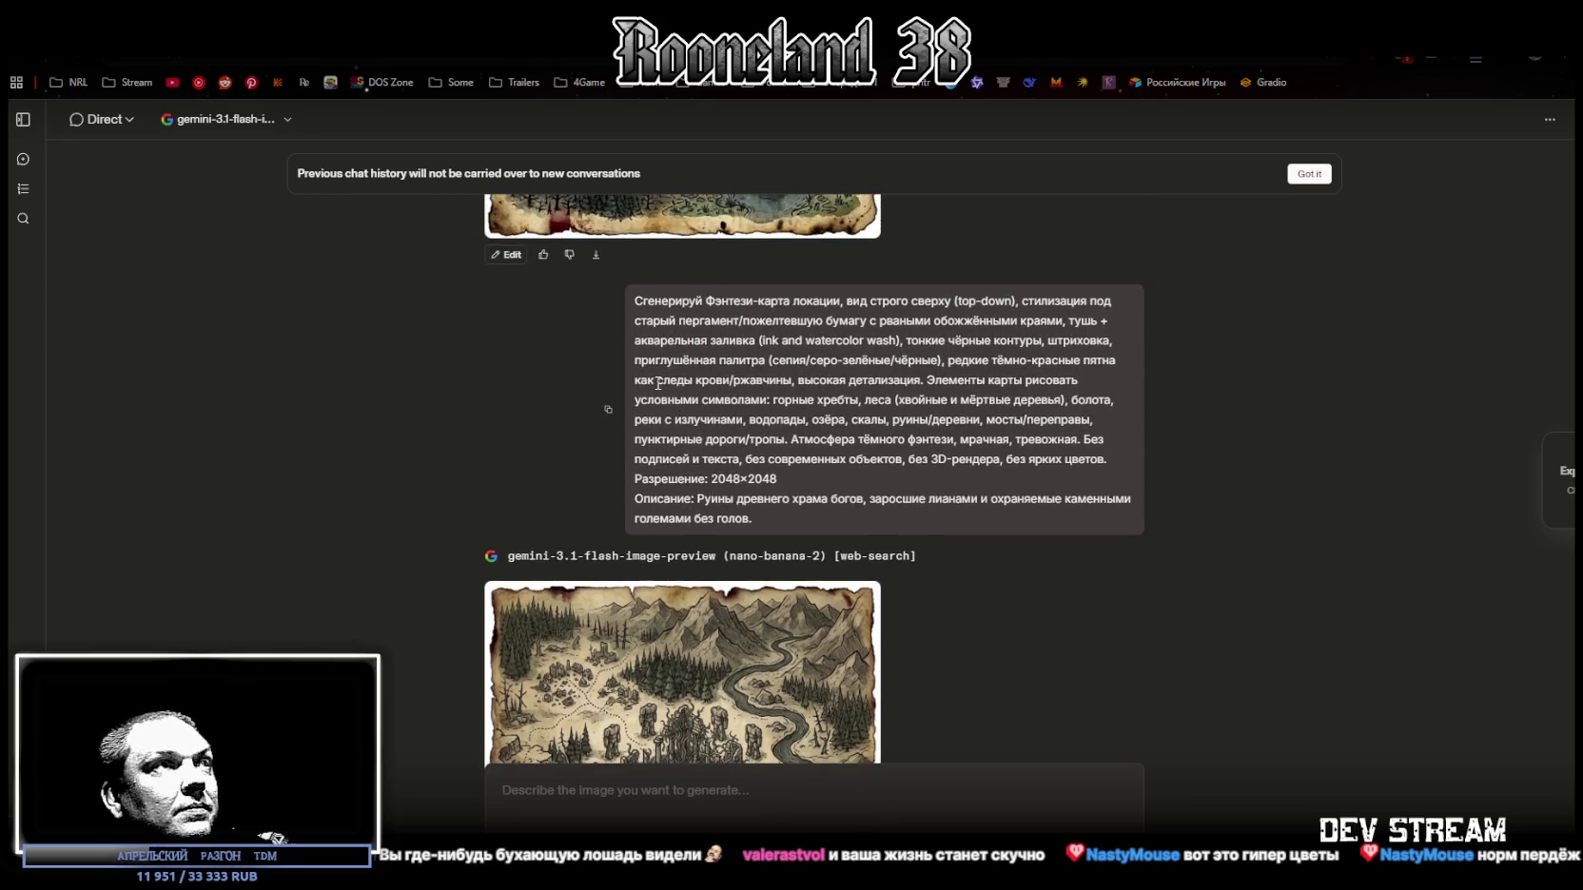
click(609, 411)
key(ctrl+v)
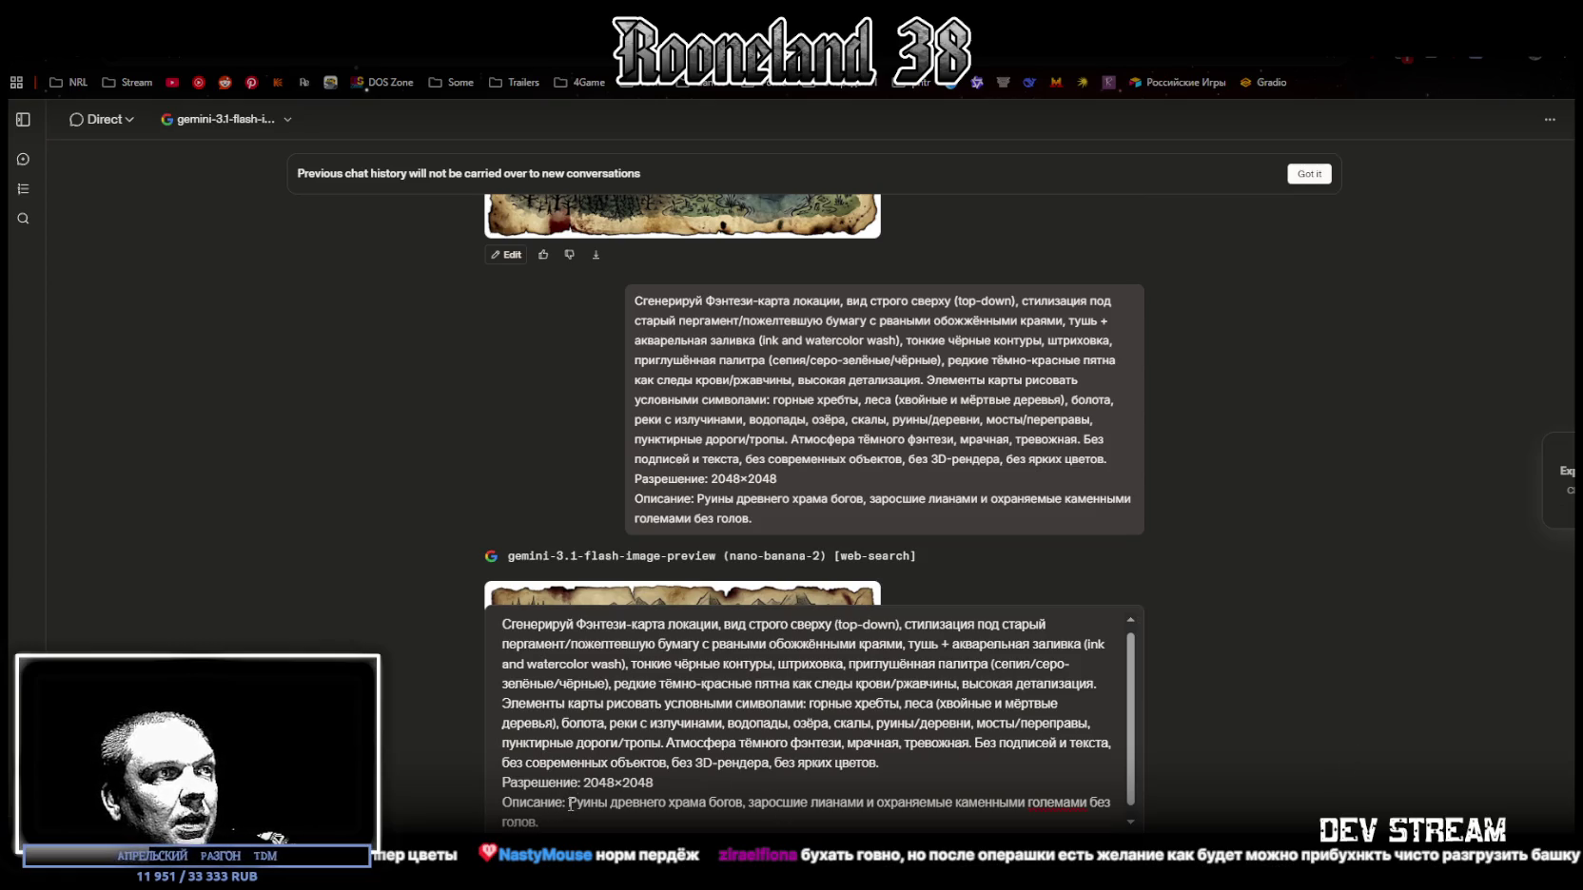
drag(568, 802, 975, 814)
key(ctrl+v)
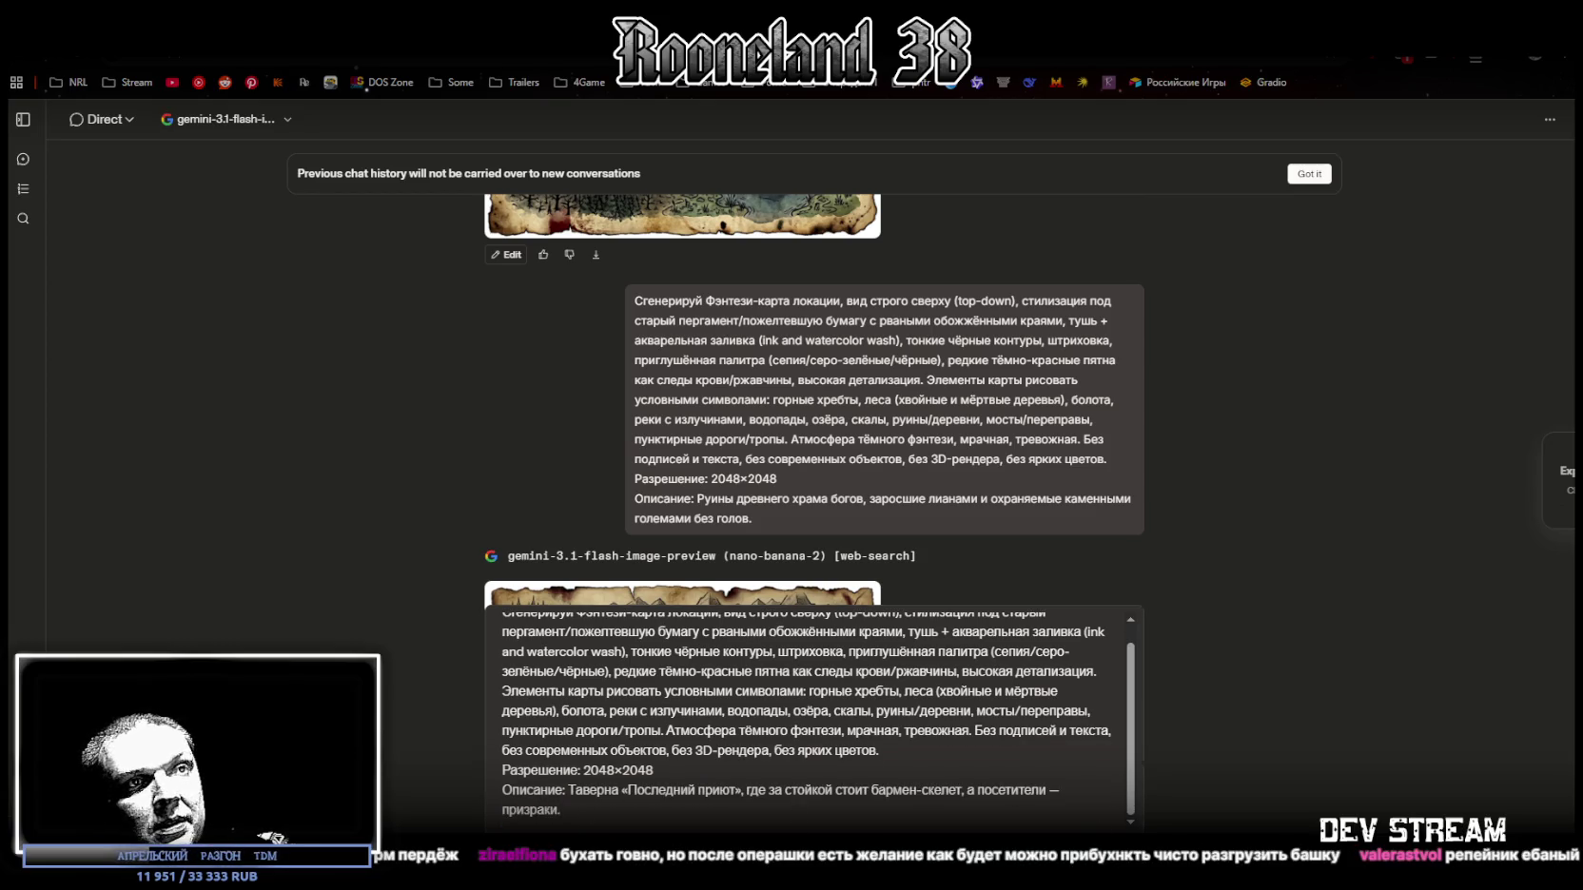
key(Return)
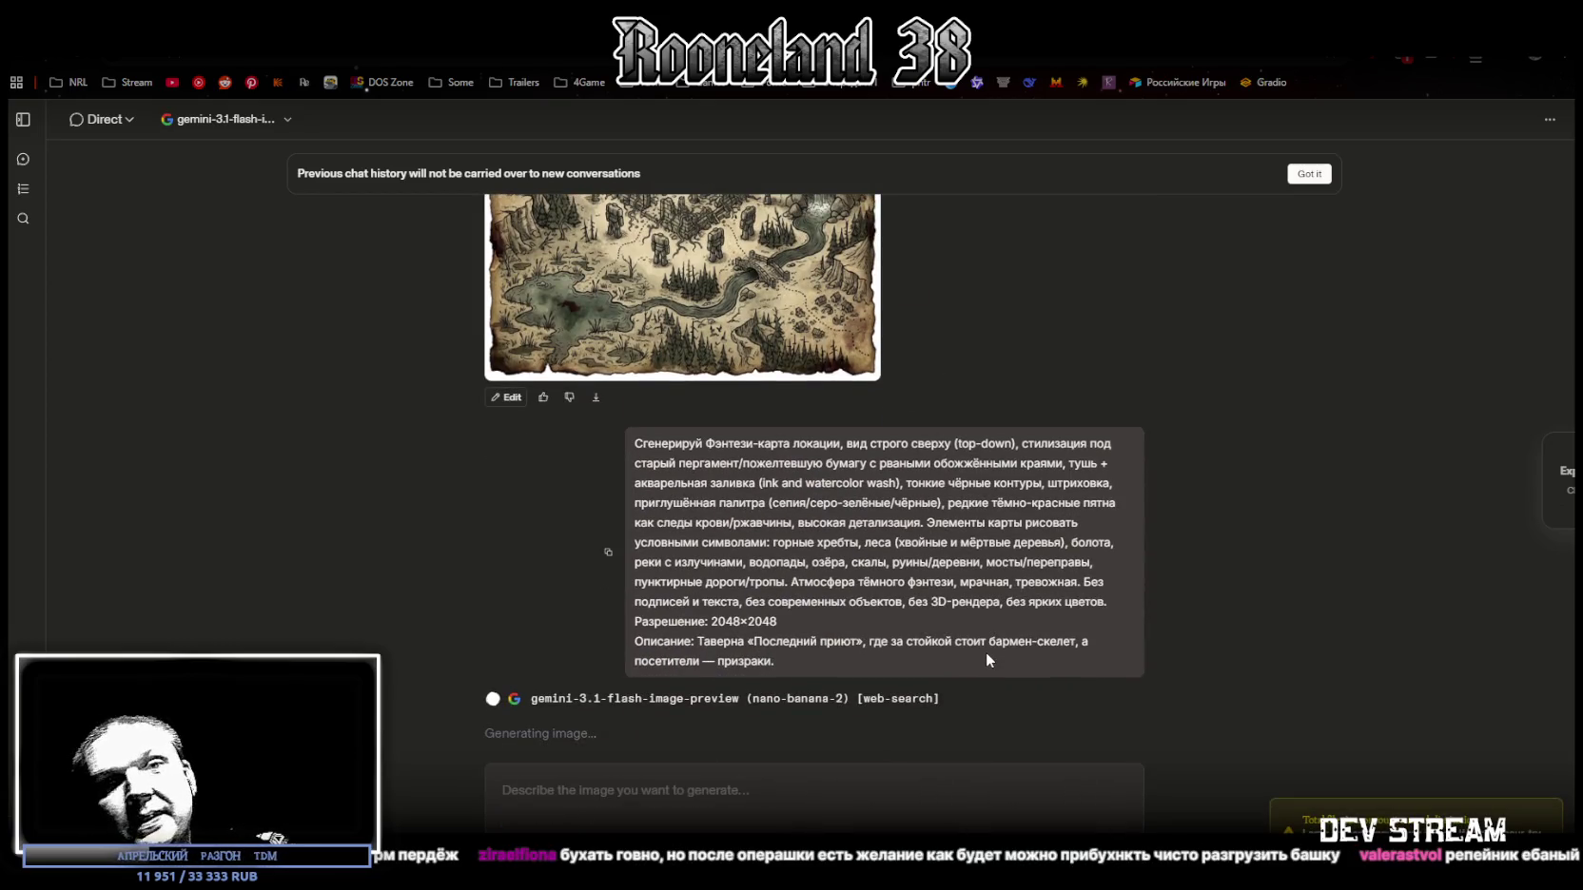
scroll(986, 652, up, 2)
click(689, 326)
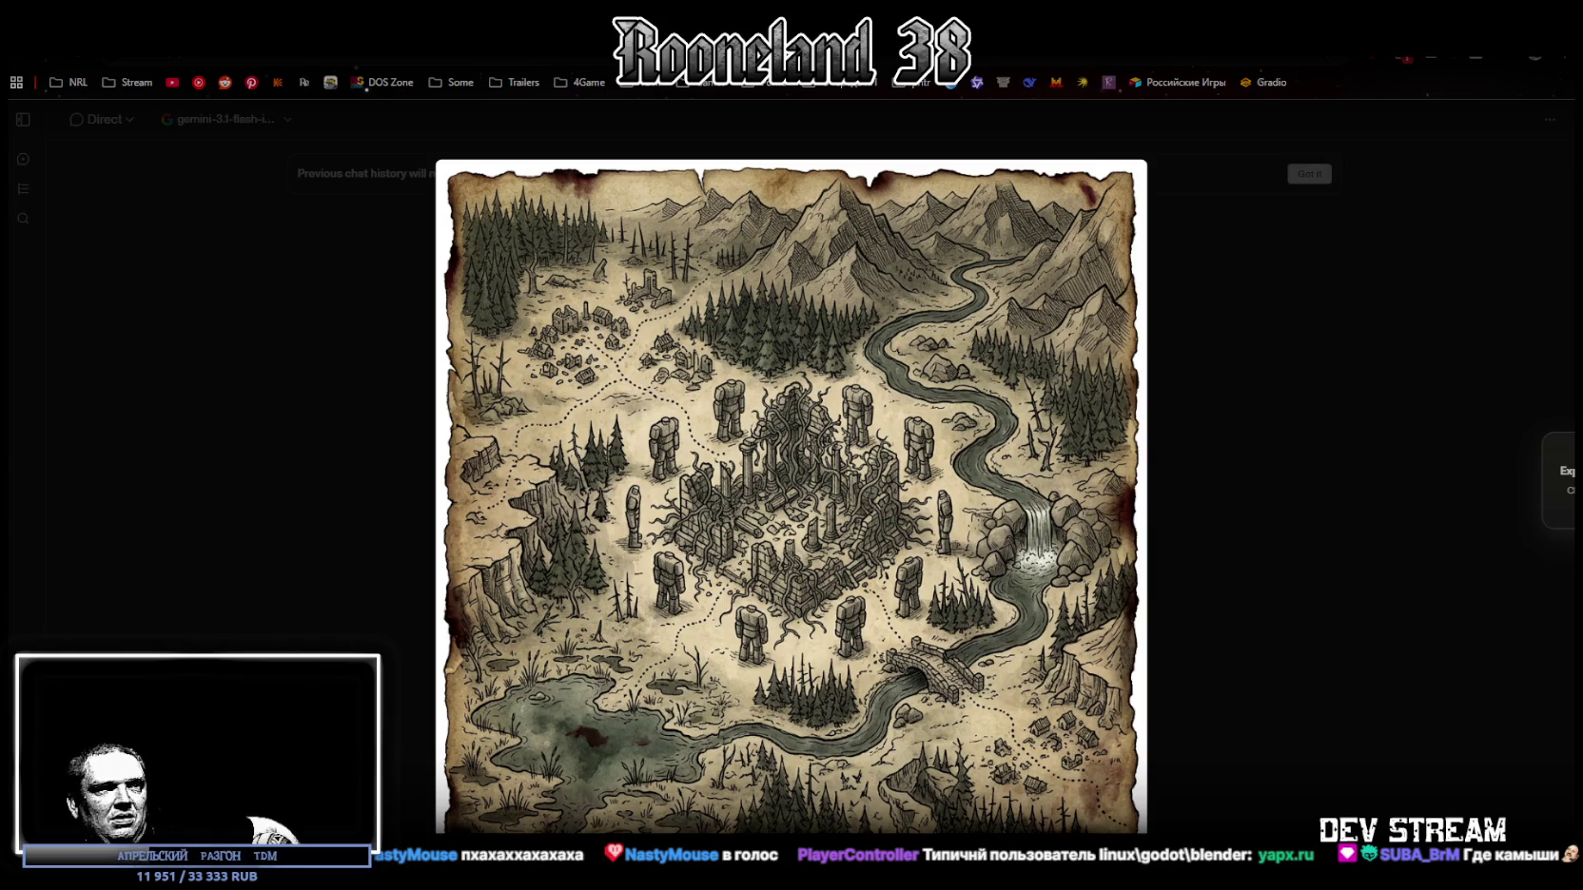
Step: Switch to the yapx.ru photo album window showing a single photo
key(alt+Tab)
Step: Close the yapx.ru photo album window and the enlarged temple-ruins map to return to the chat
drag(810, 239, 810, 240)
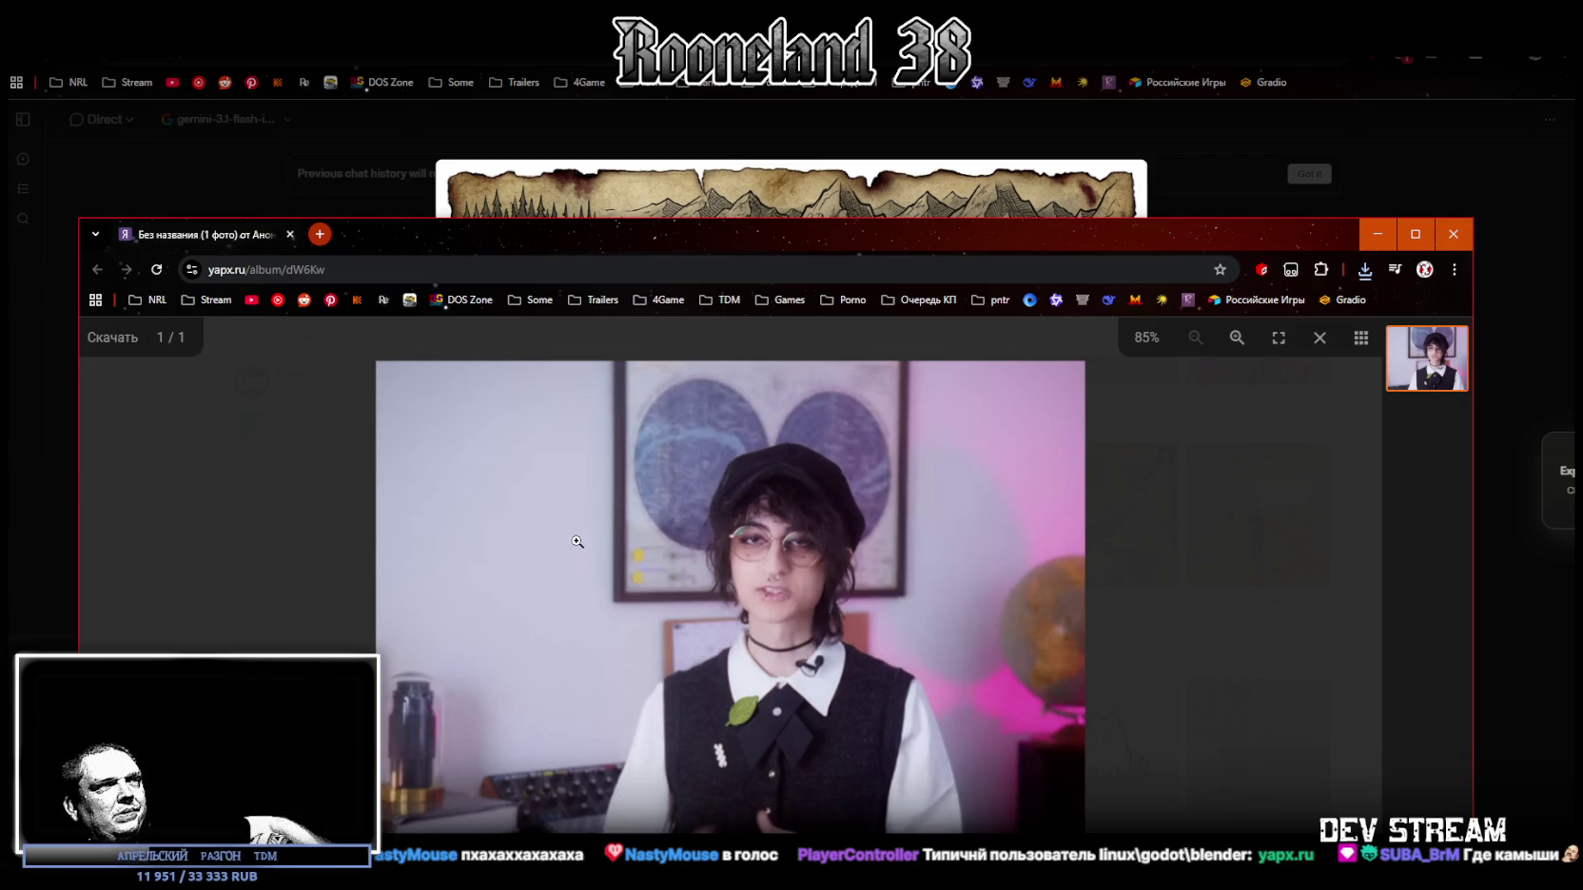
click(291, 234)
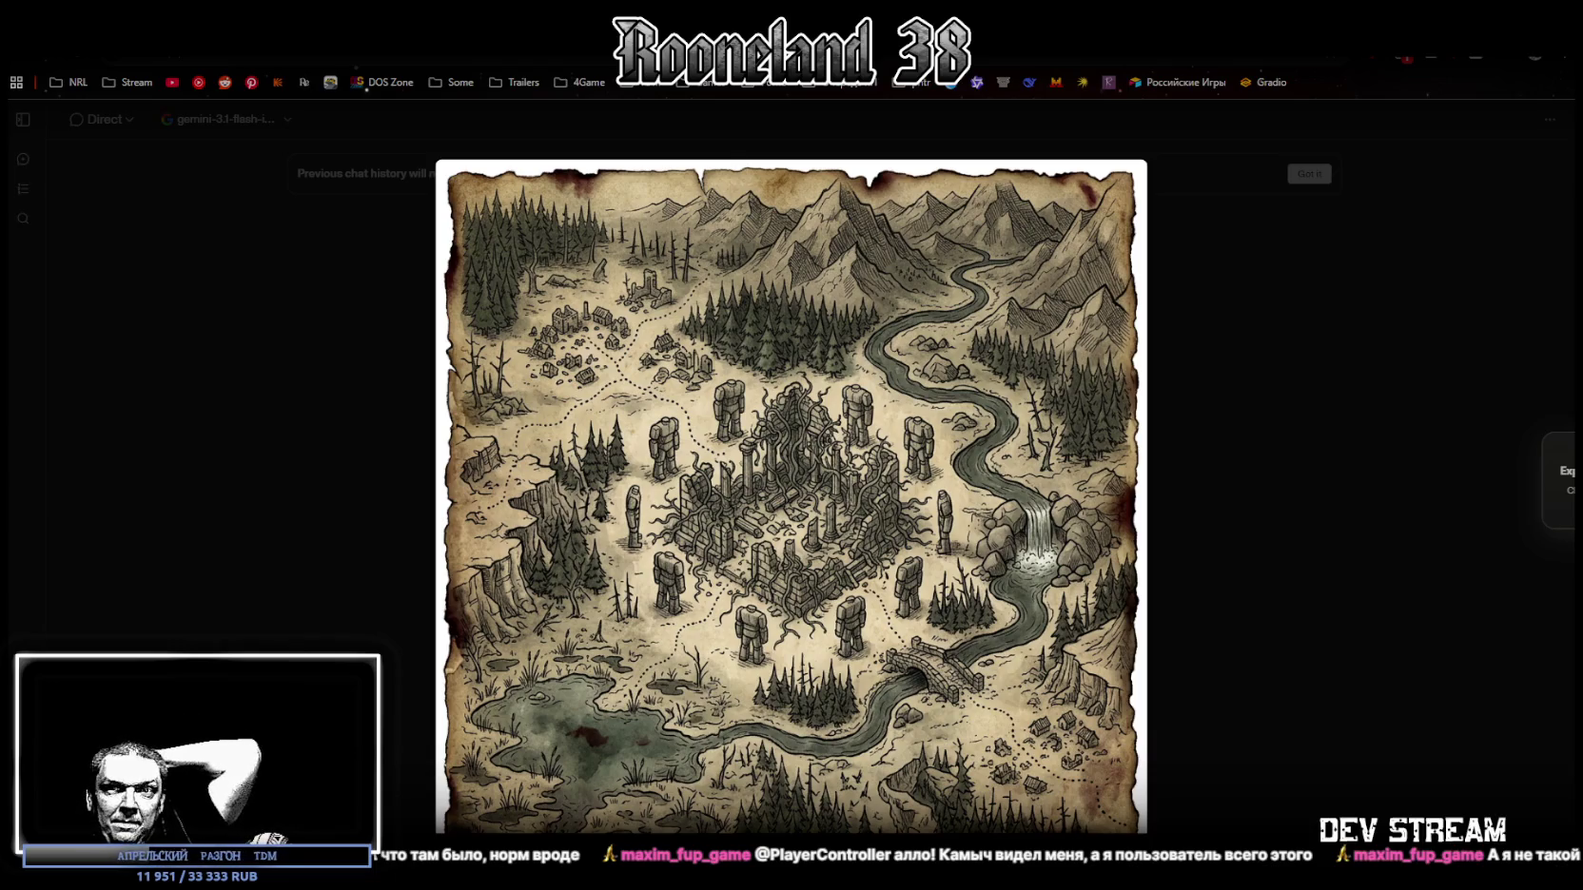
click(1223, 426)
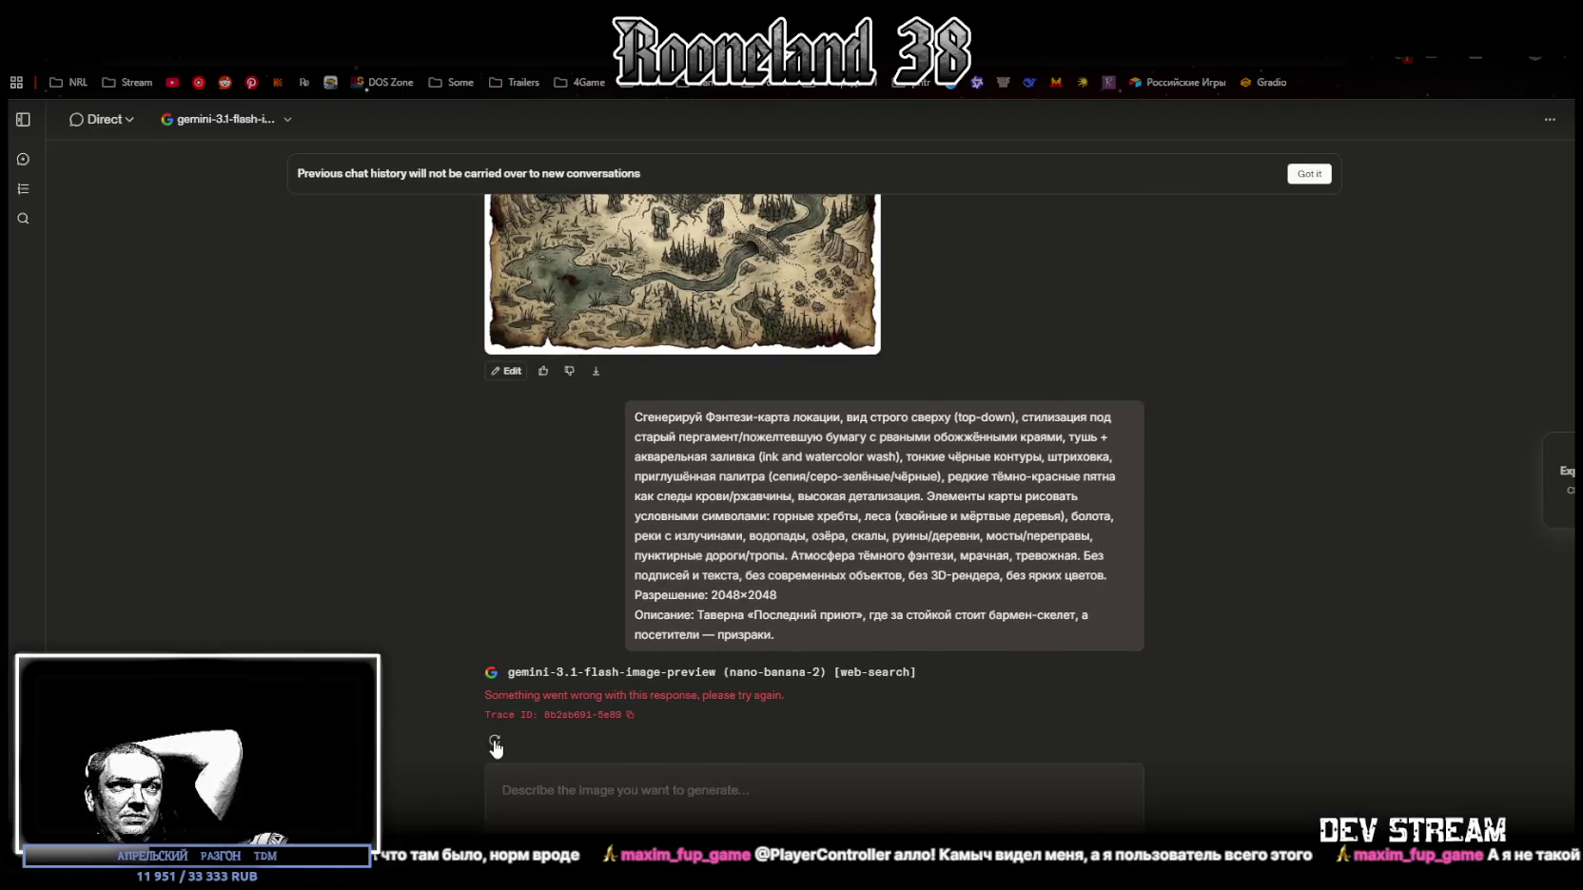
Step: Retry the failed Last Refuge tavern map three times until it generates, then switch to Steam
click(495, 740)
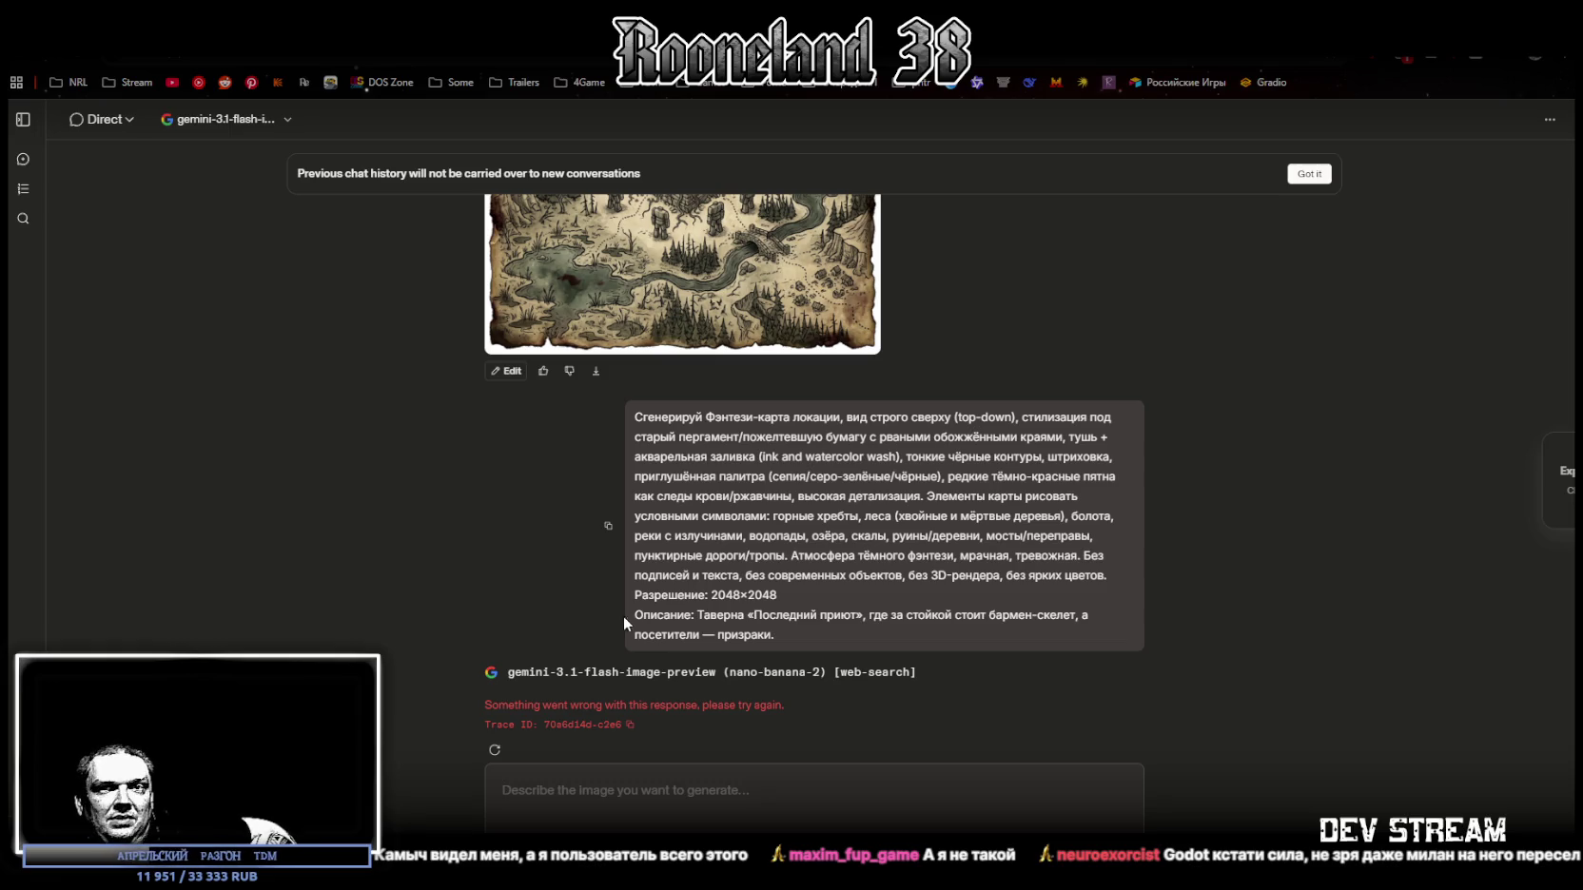
click(494, 752)
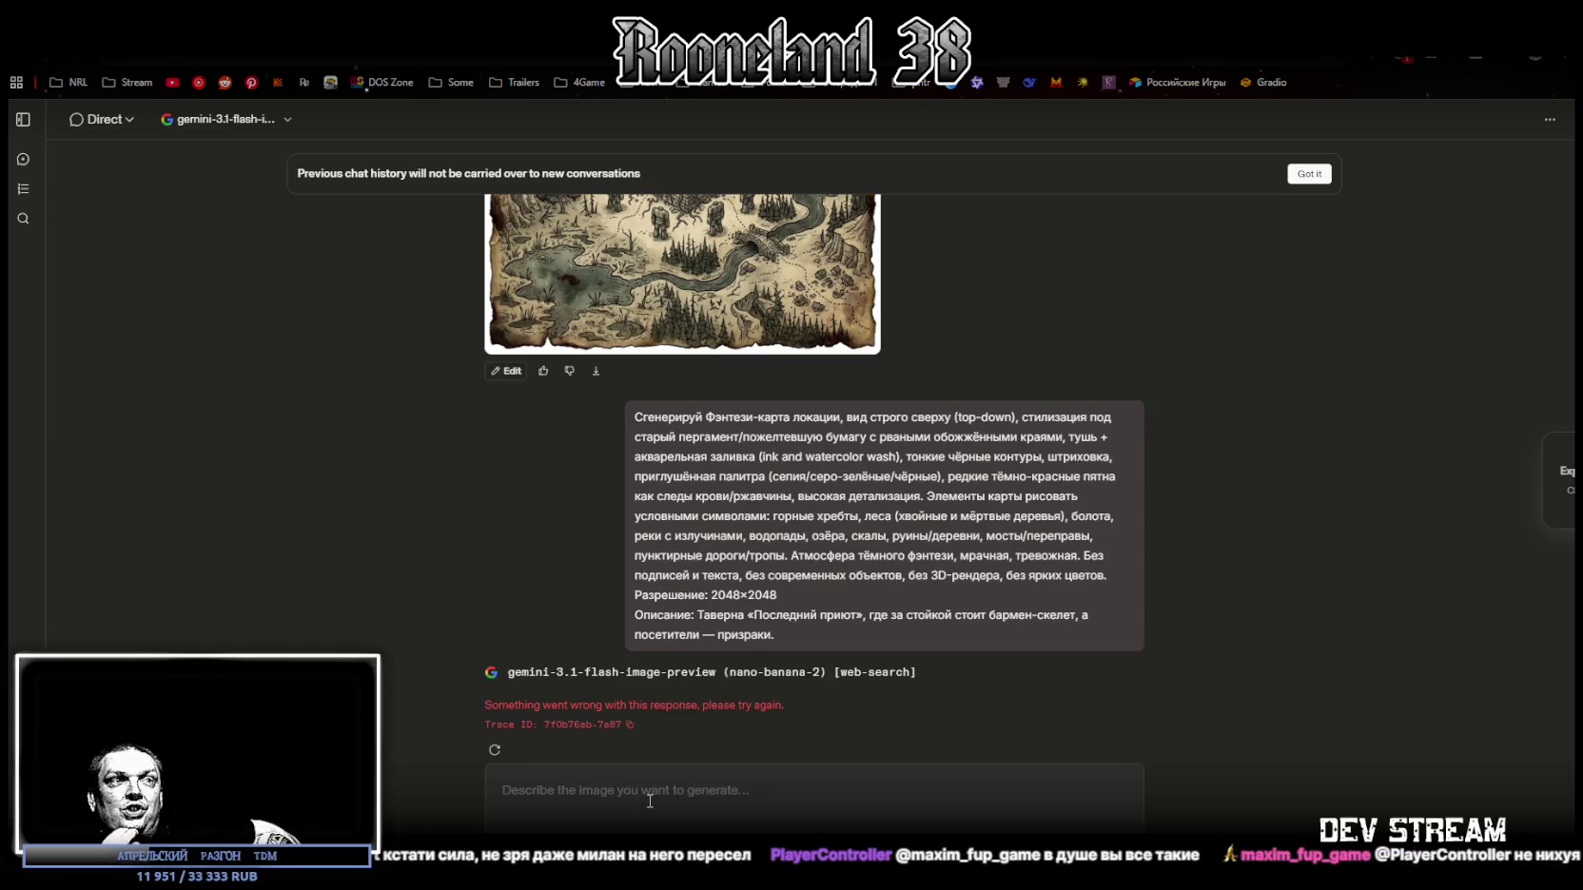
click(495, 751)
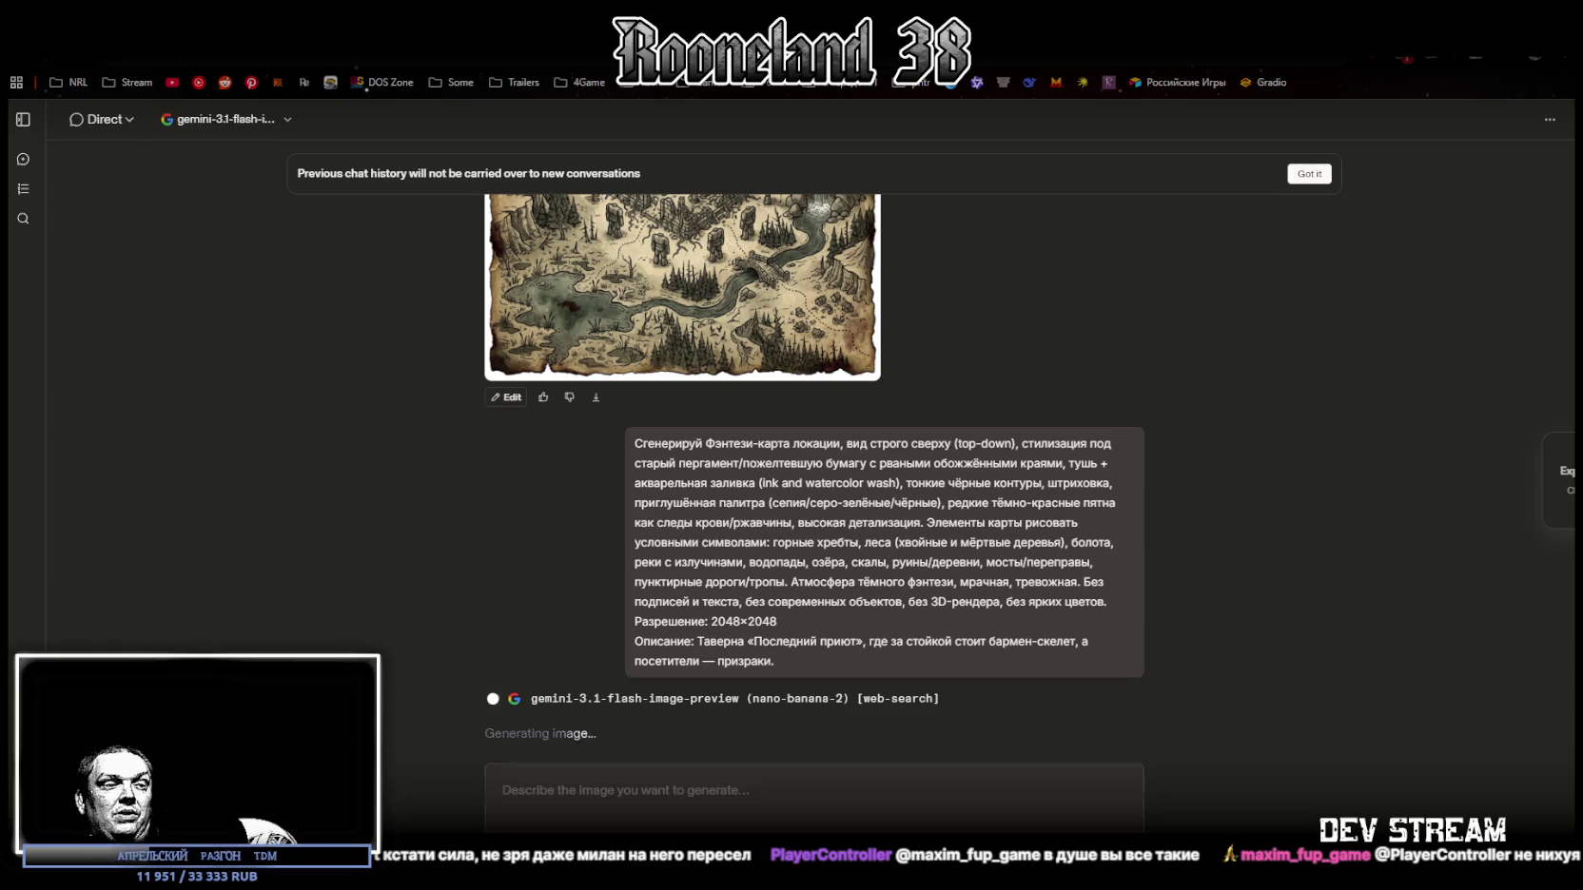
key(alt+Tab)
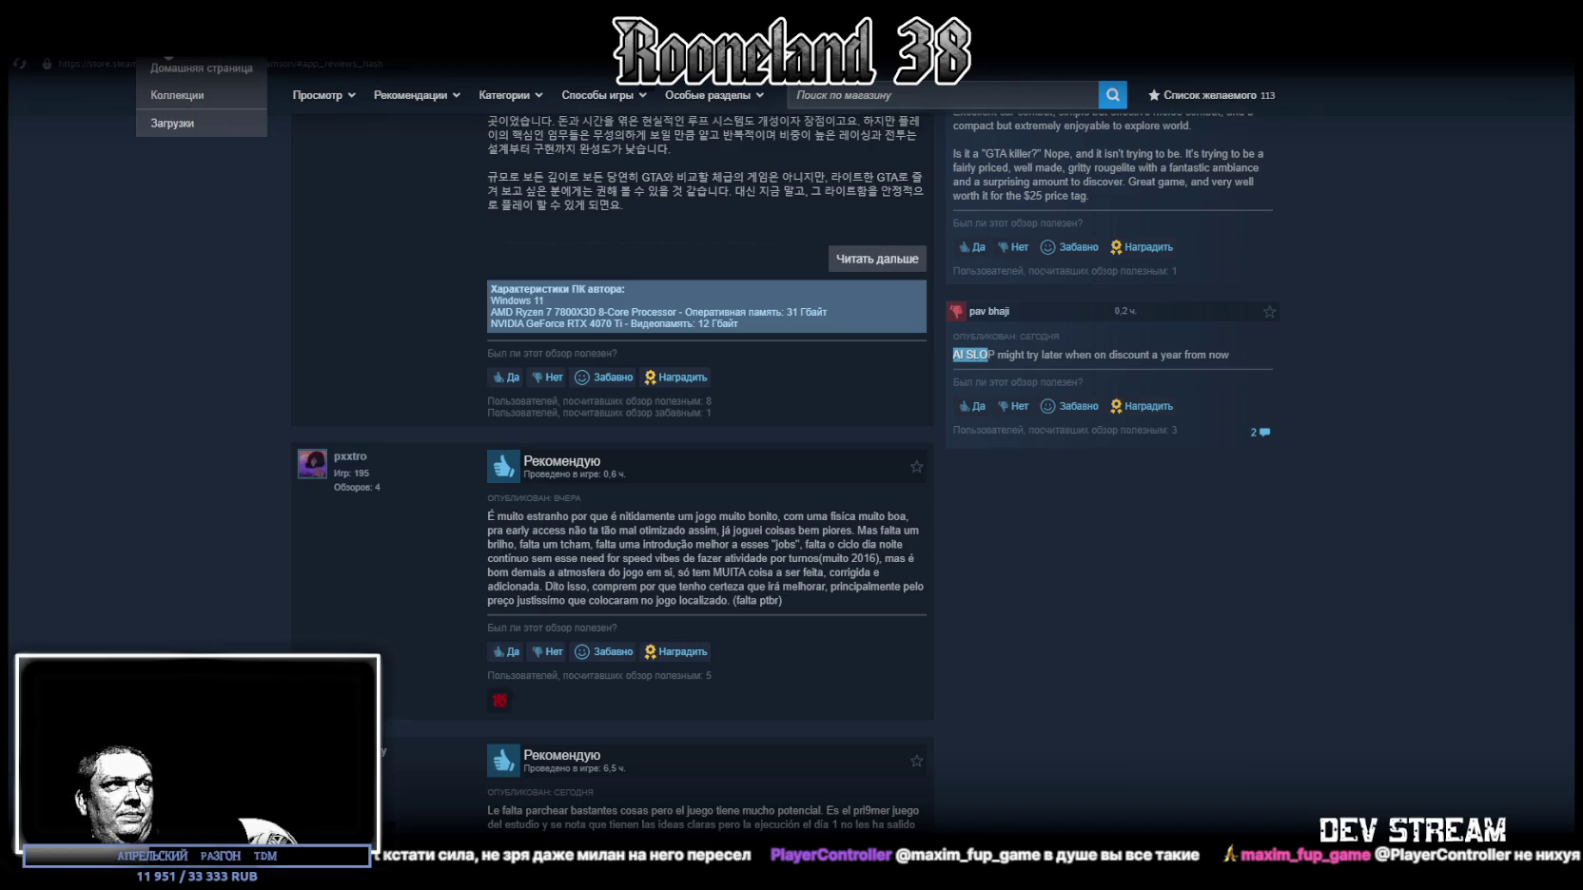
Step: Find s&box by searching 's&' in the Steam library and open its store page
click(169, 53)
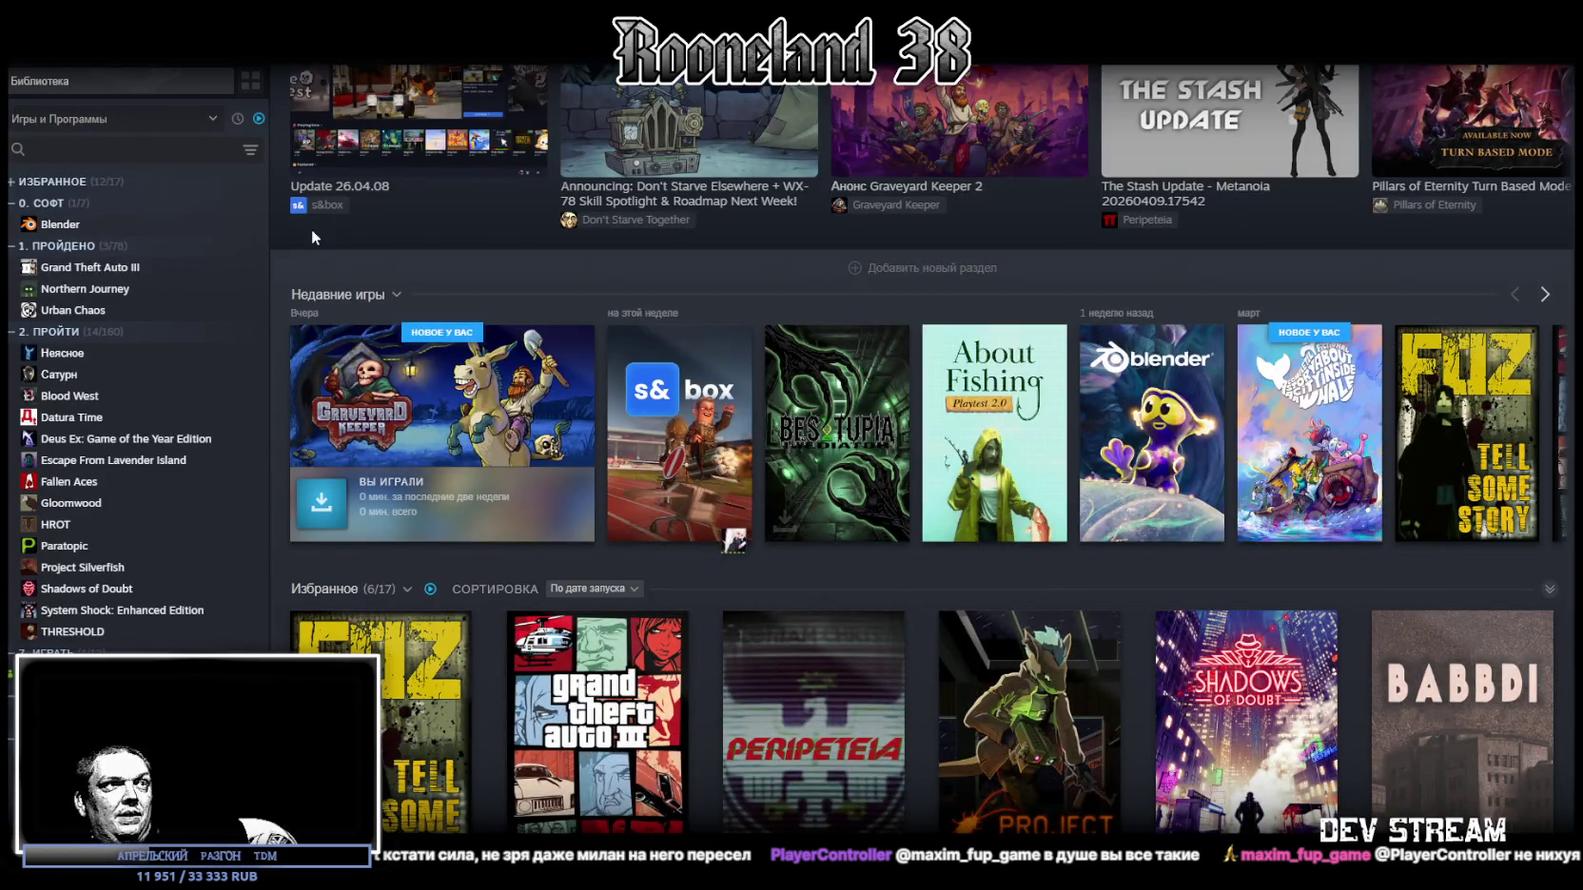
click(76, 149)
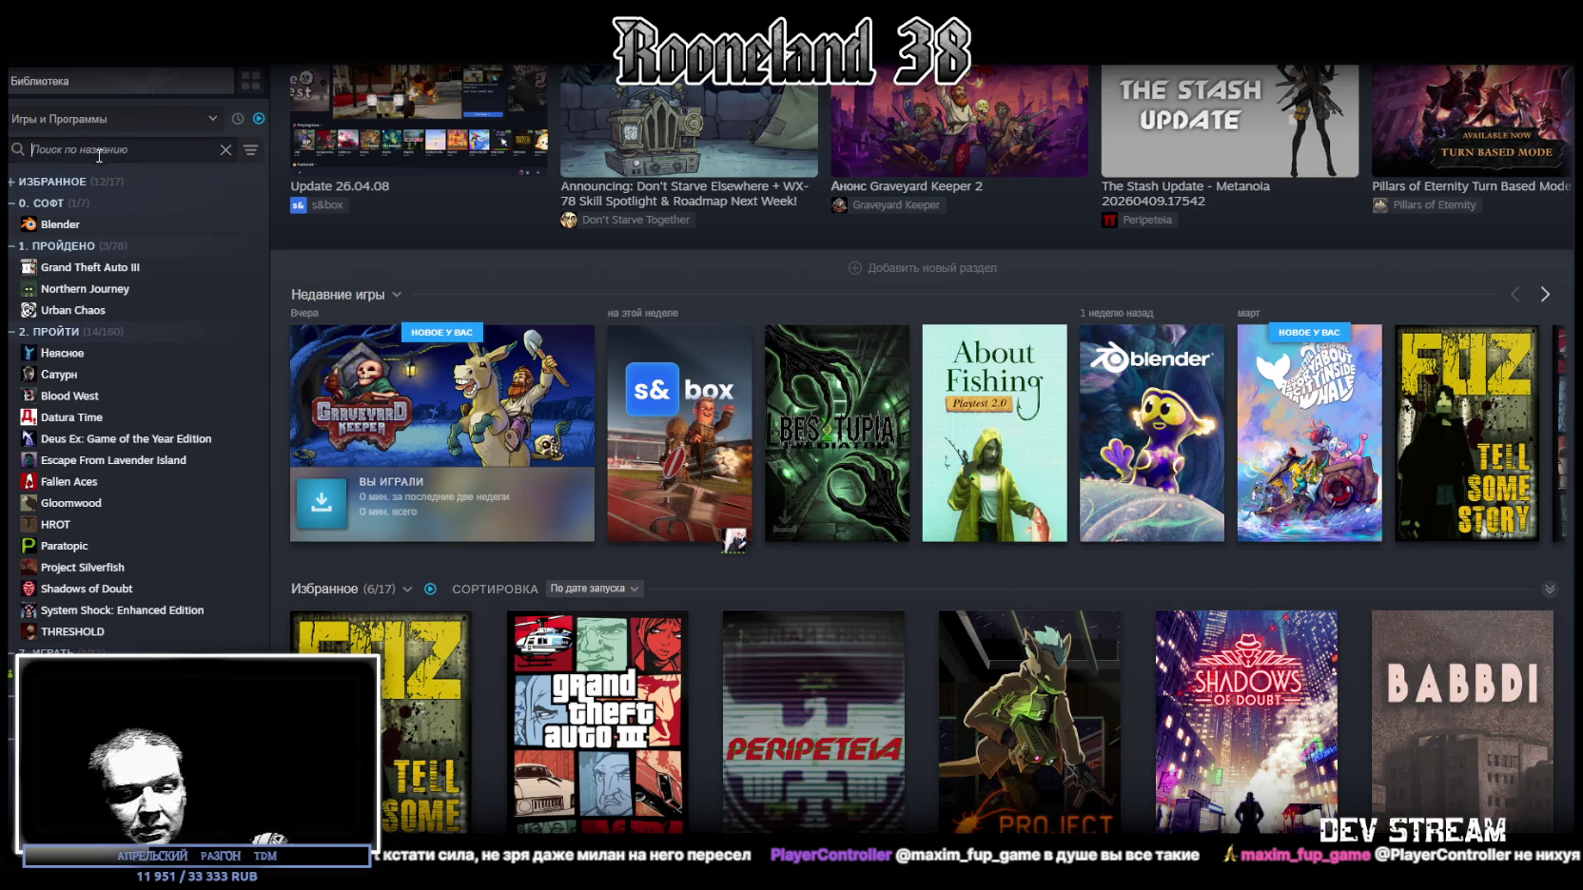
text(s&)
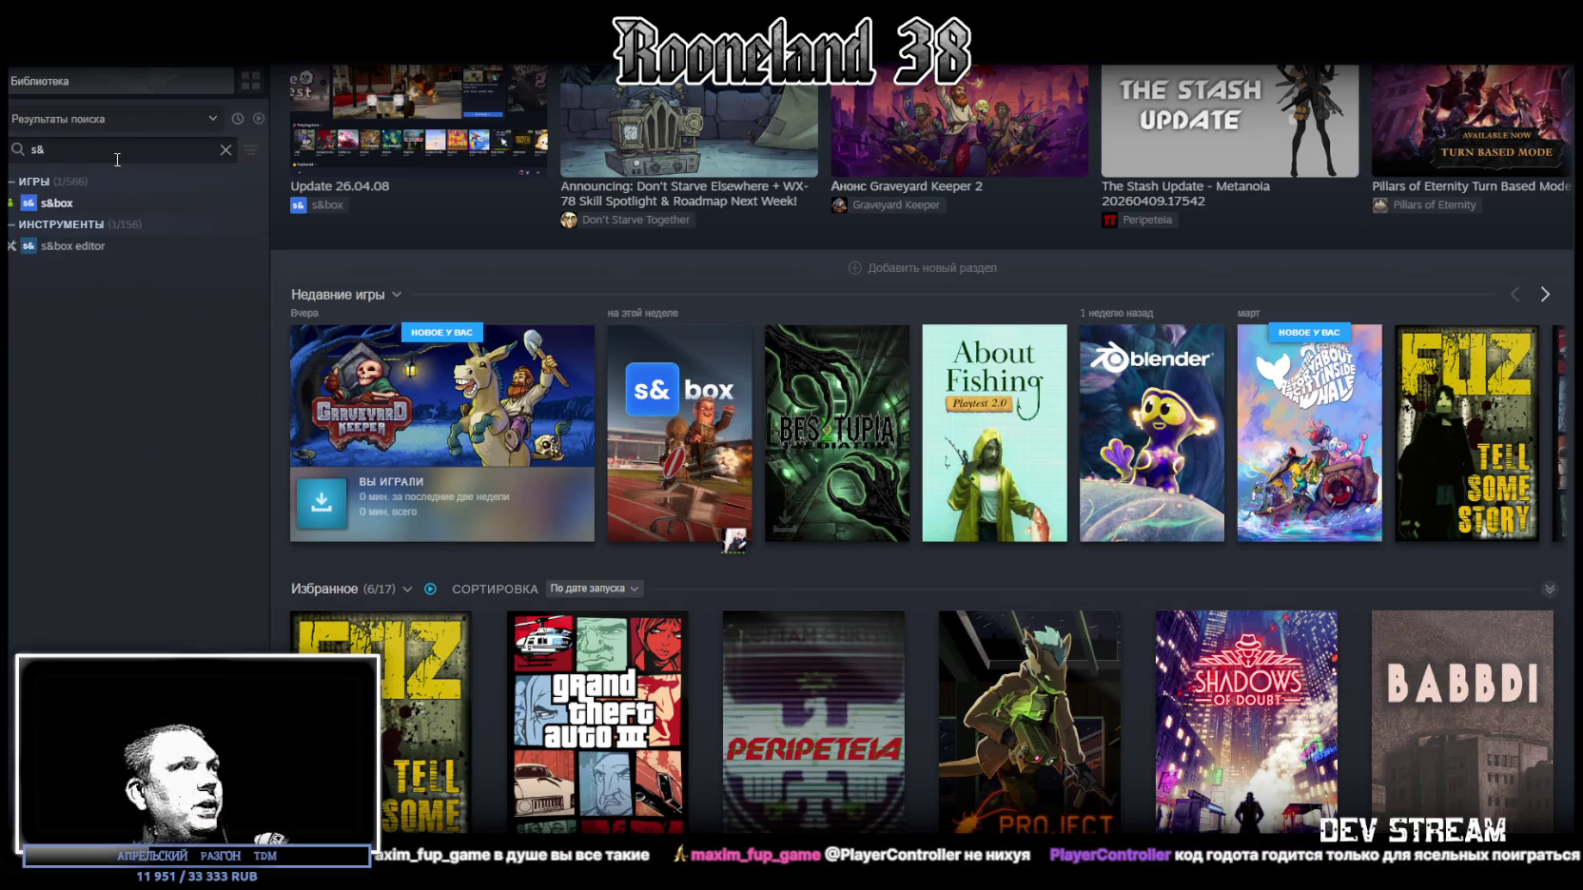
click(55, 202)
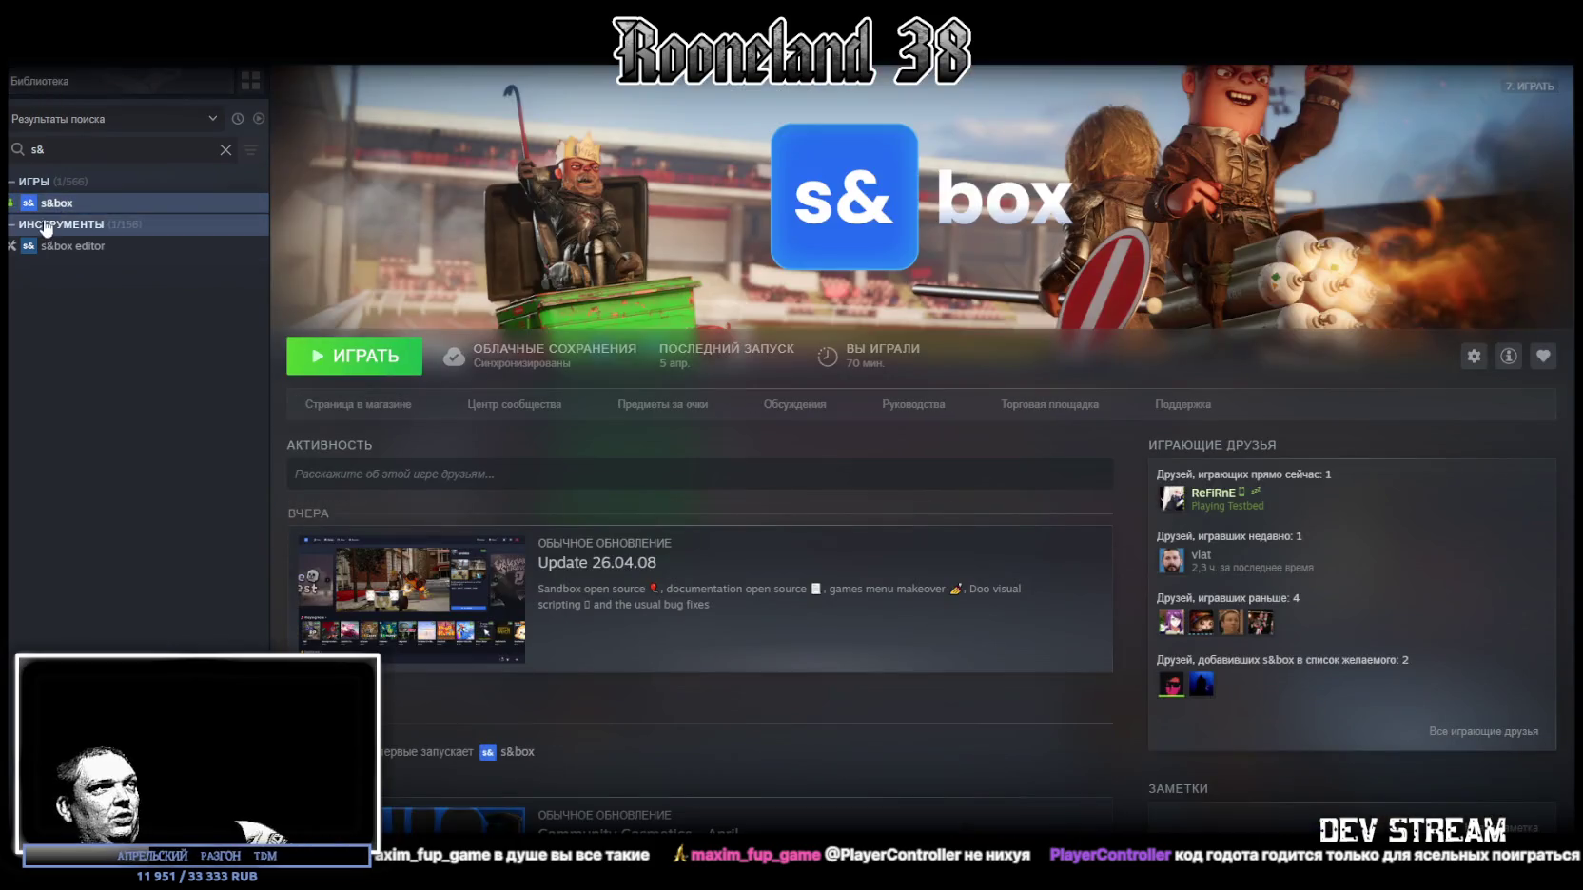
mouse_move(12, 208)
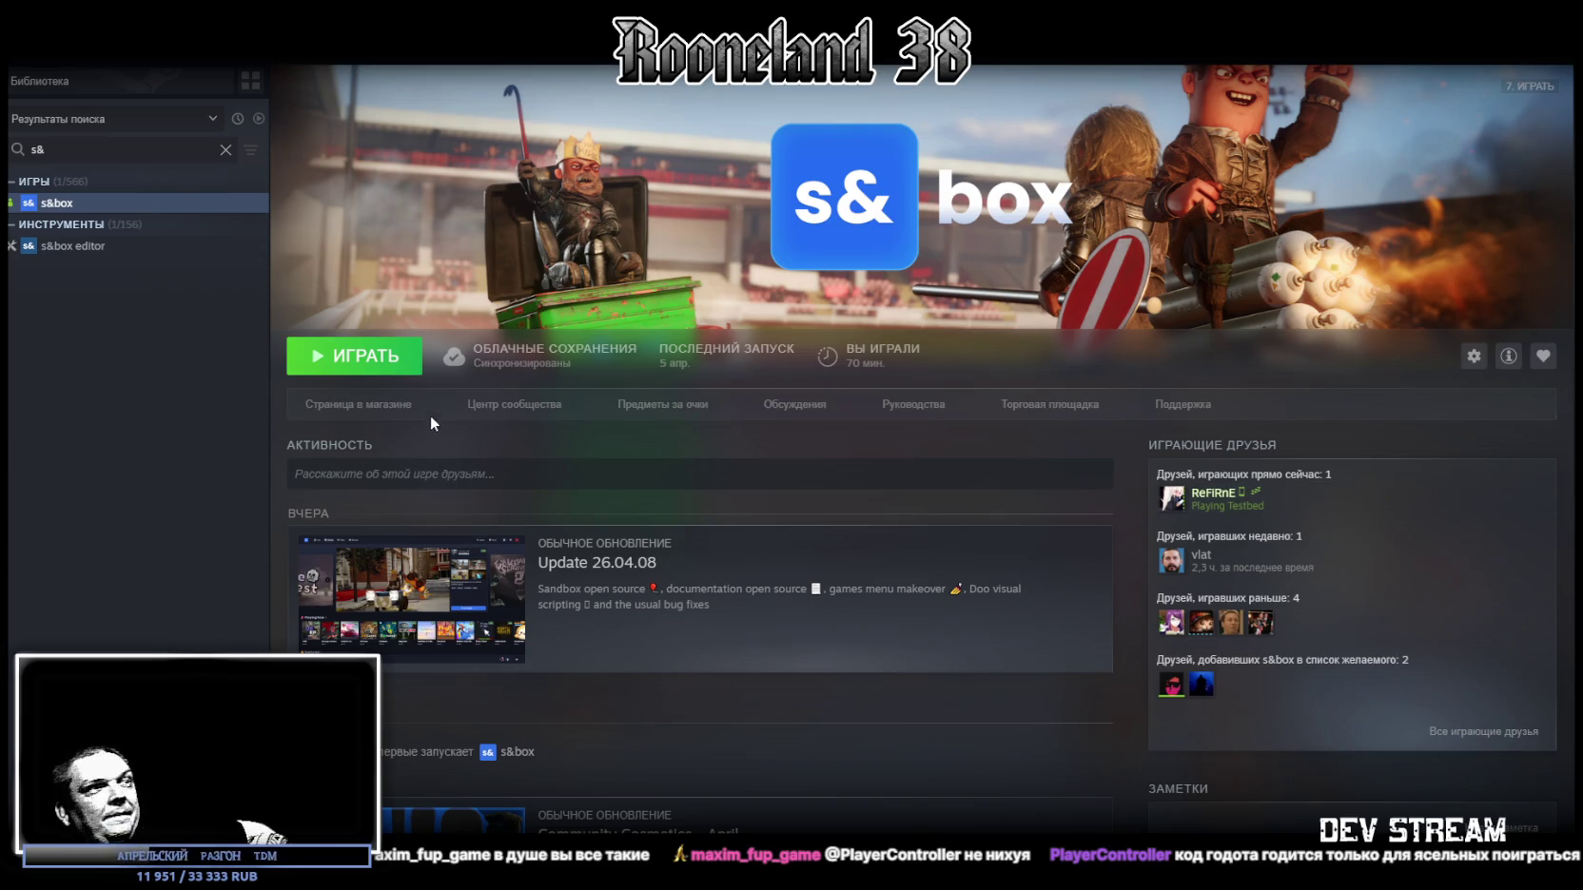
click(366, 411)
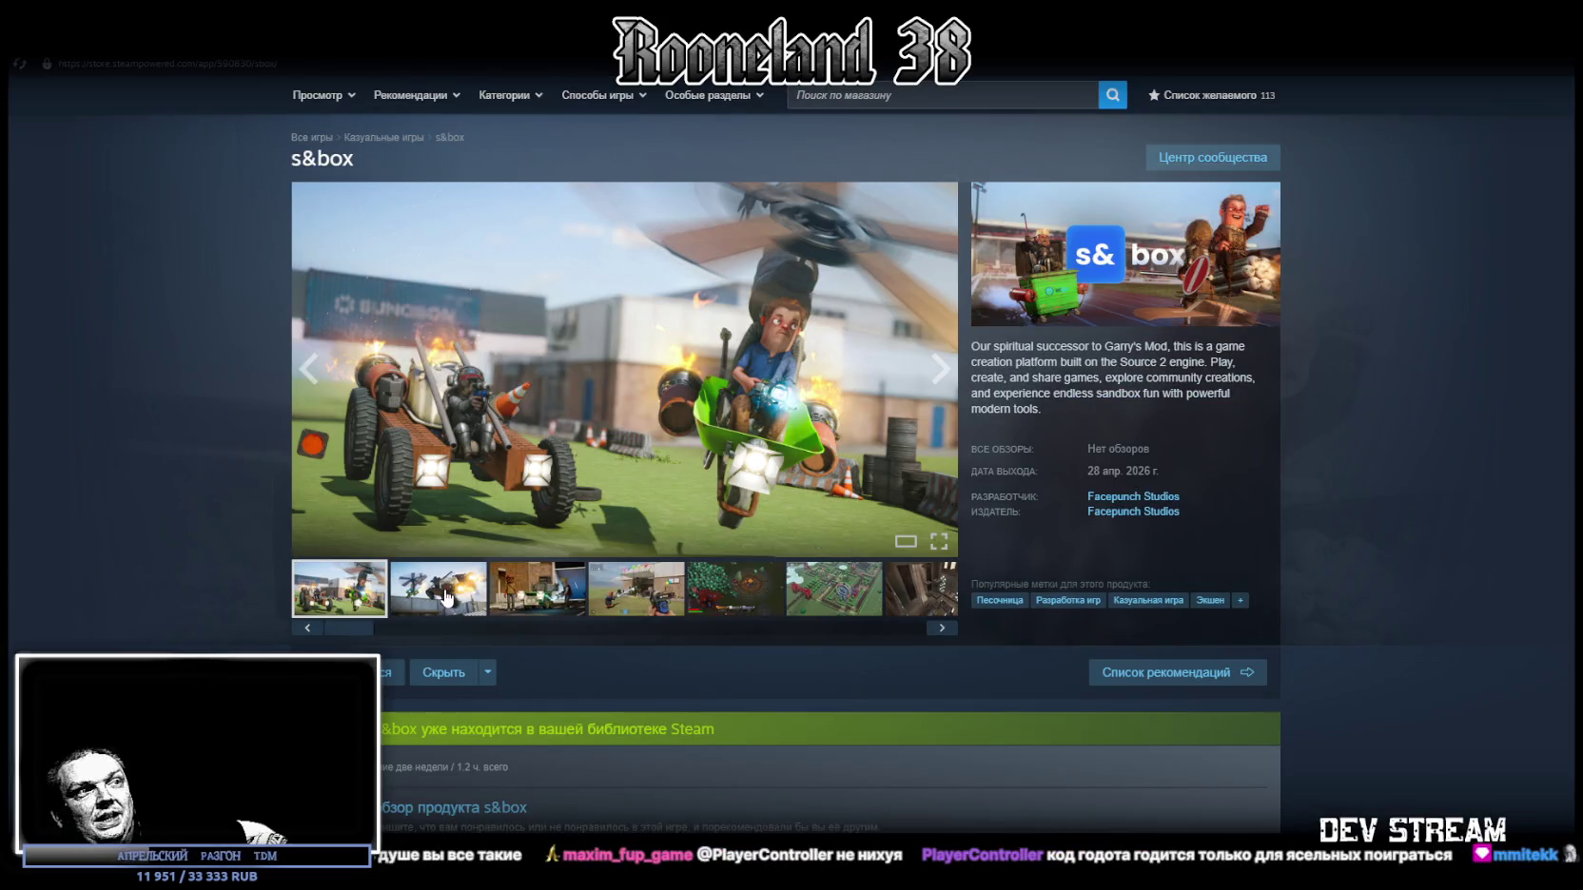
Step: Step through the second and third s&box screenshots to the Weld tool gun scene with balloons
click(480, 594)
click(571, 588)
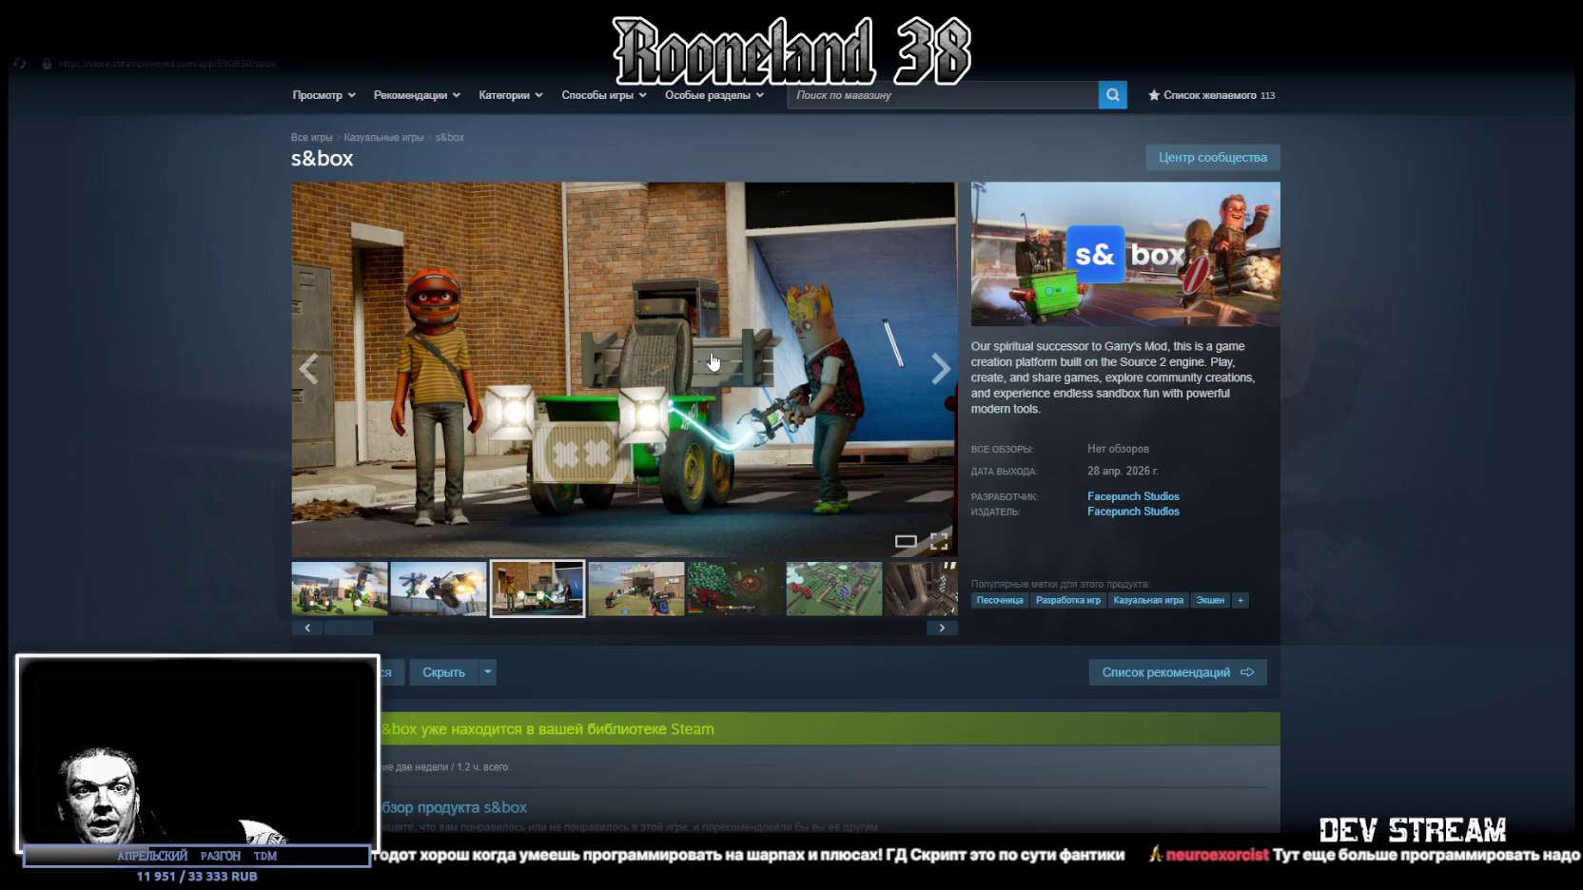
click(647, 603)
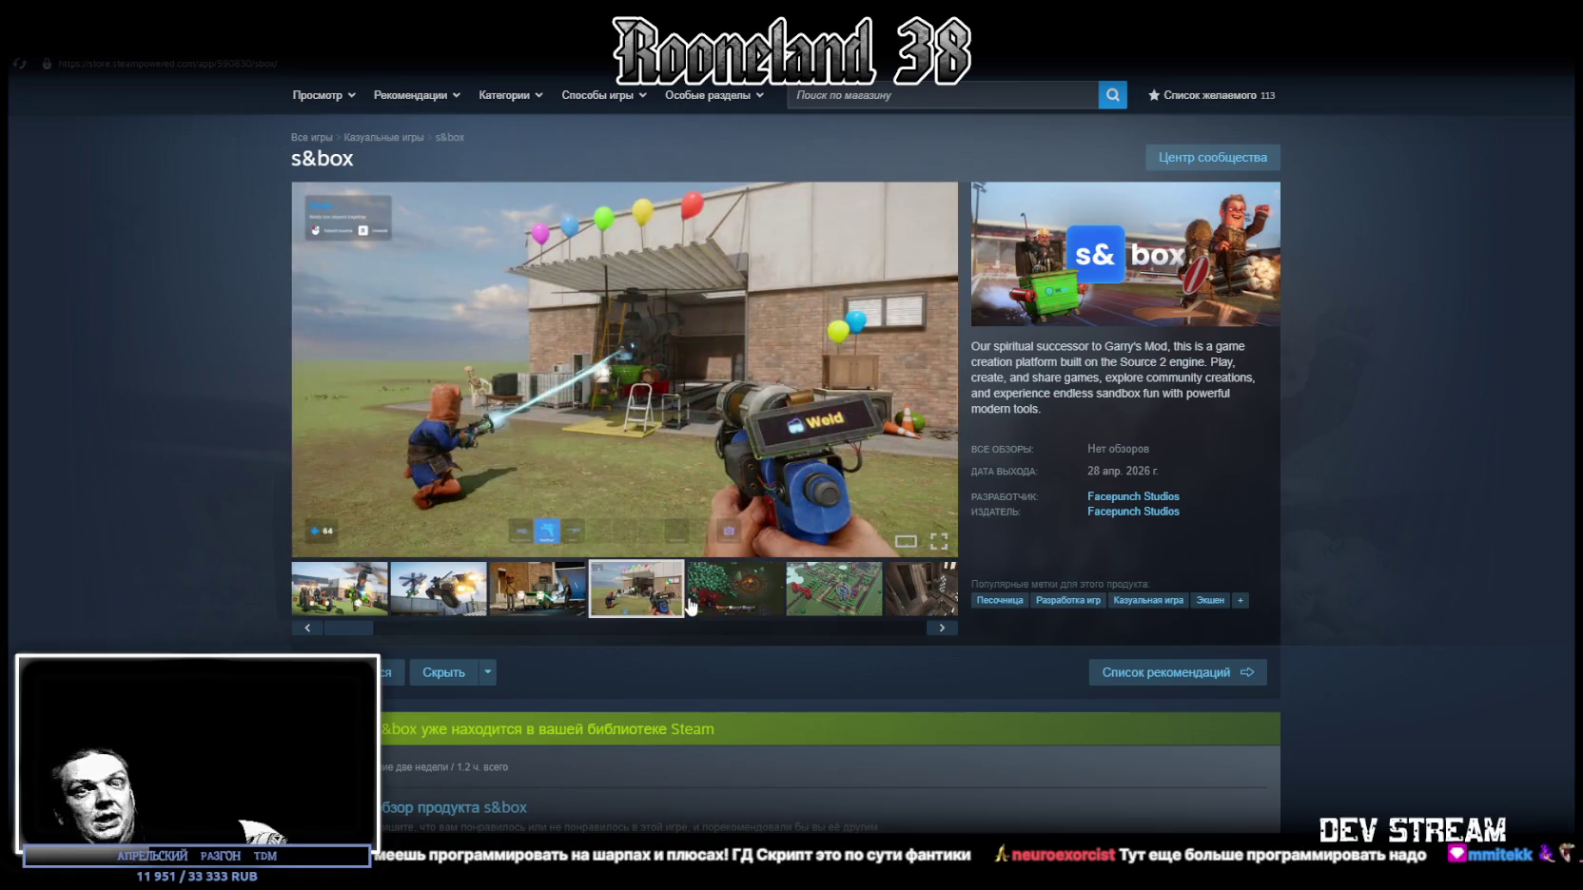
Step: Cycle forward through the s&box screenshots, from the green cart to the darker last one
click(574, 595)
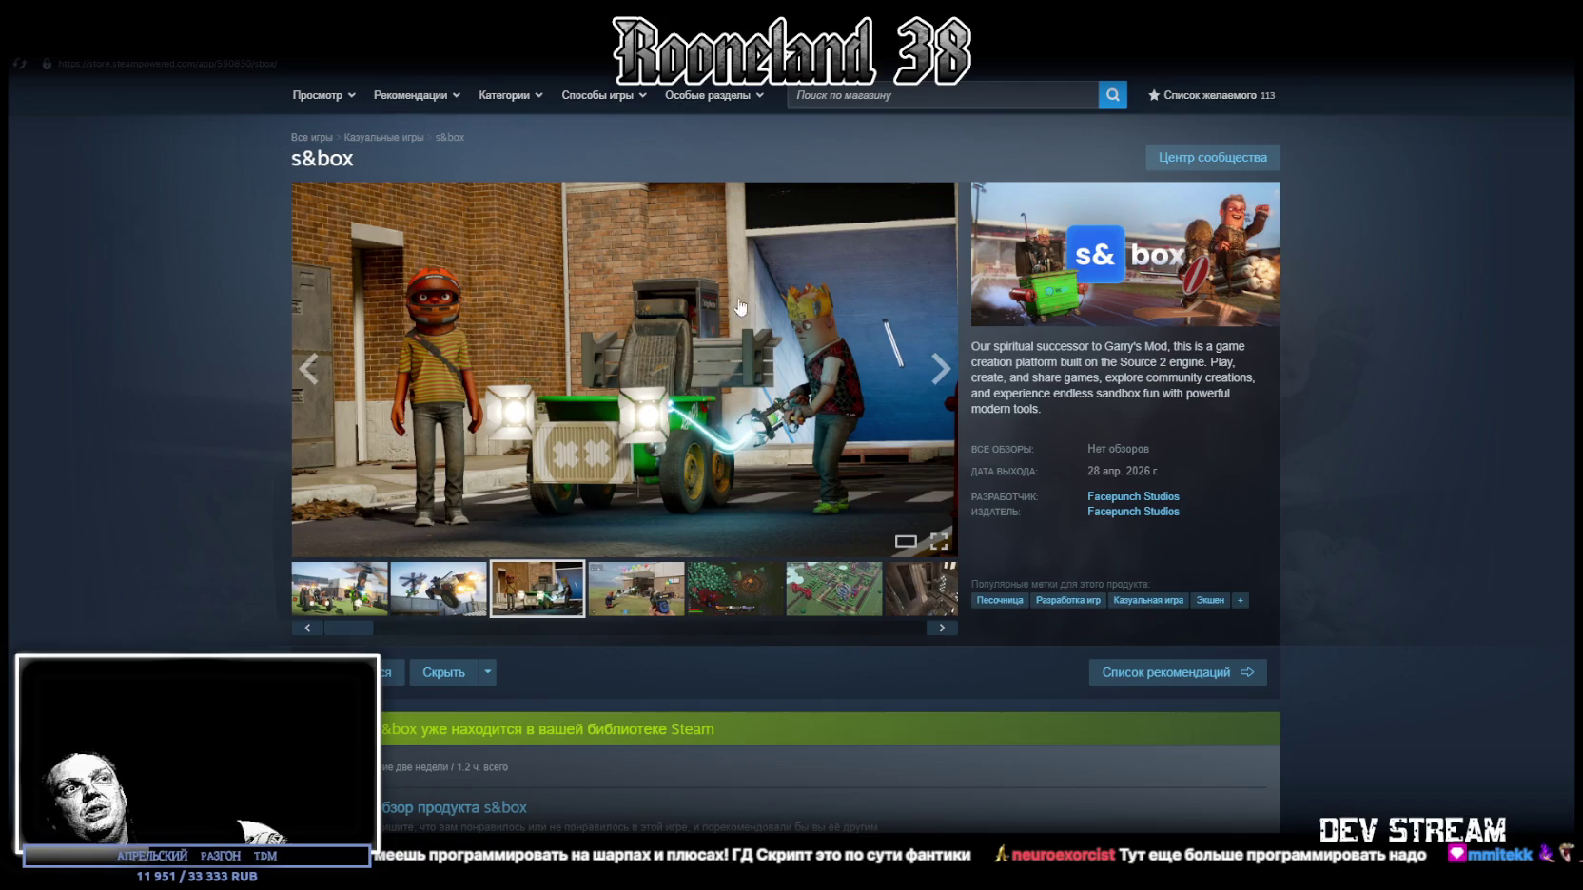
click(624, 594)
click(728, 596)
click(837, 590)
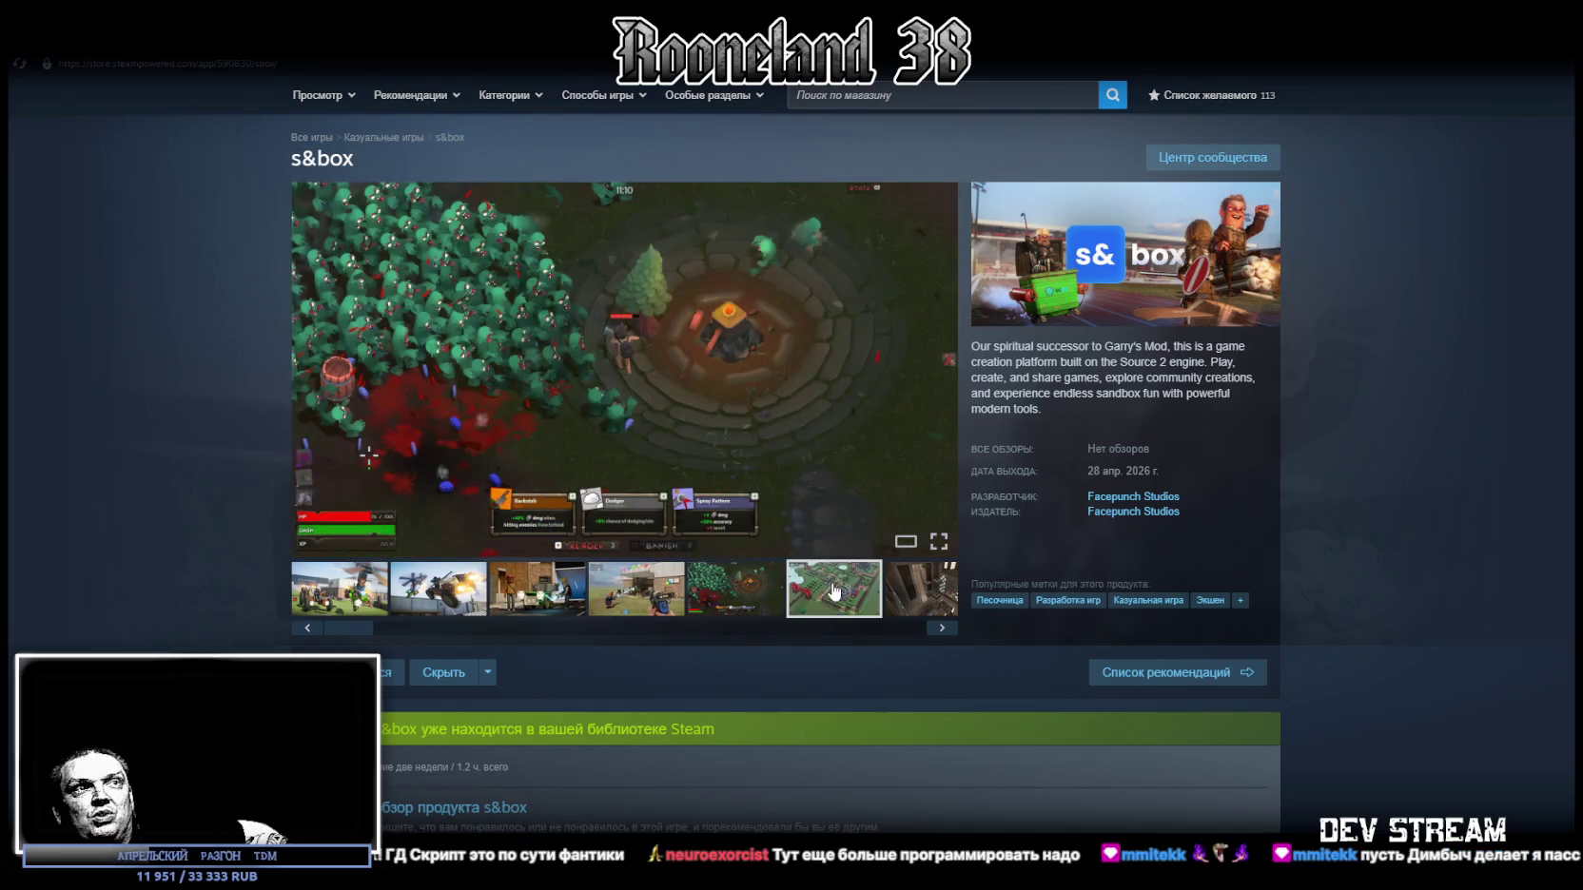
click(923, 591)
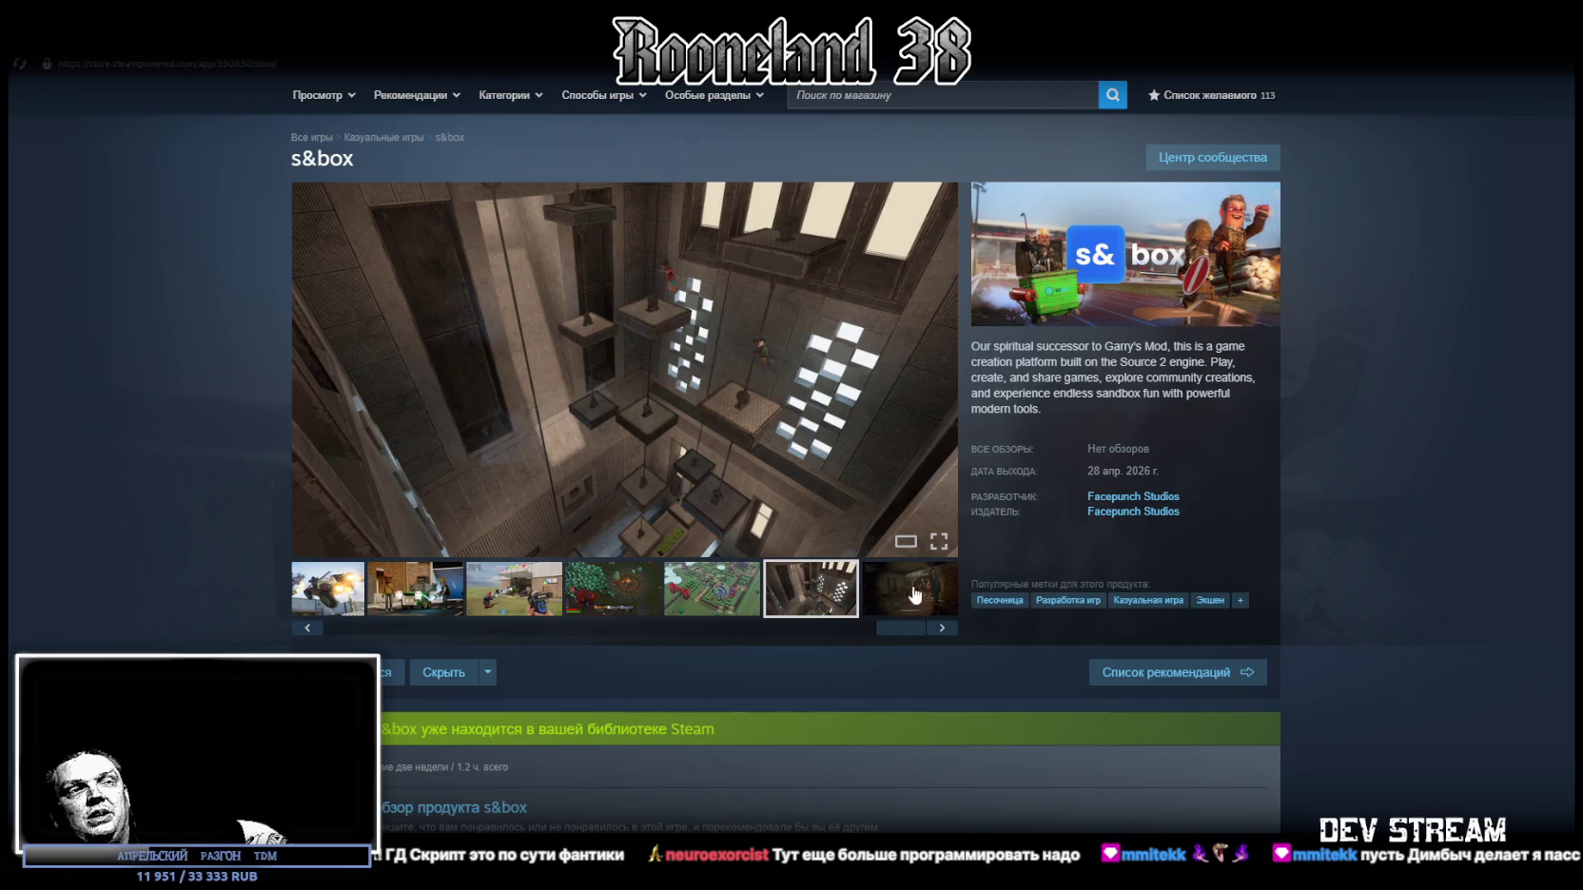
click(911, 595)
click(805, 605)
click(704, 605)
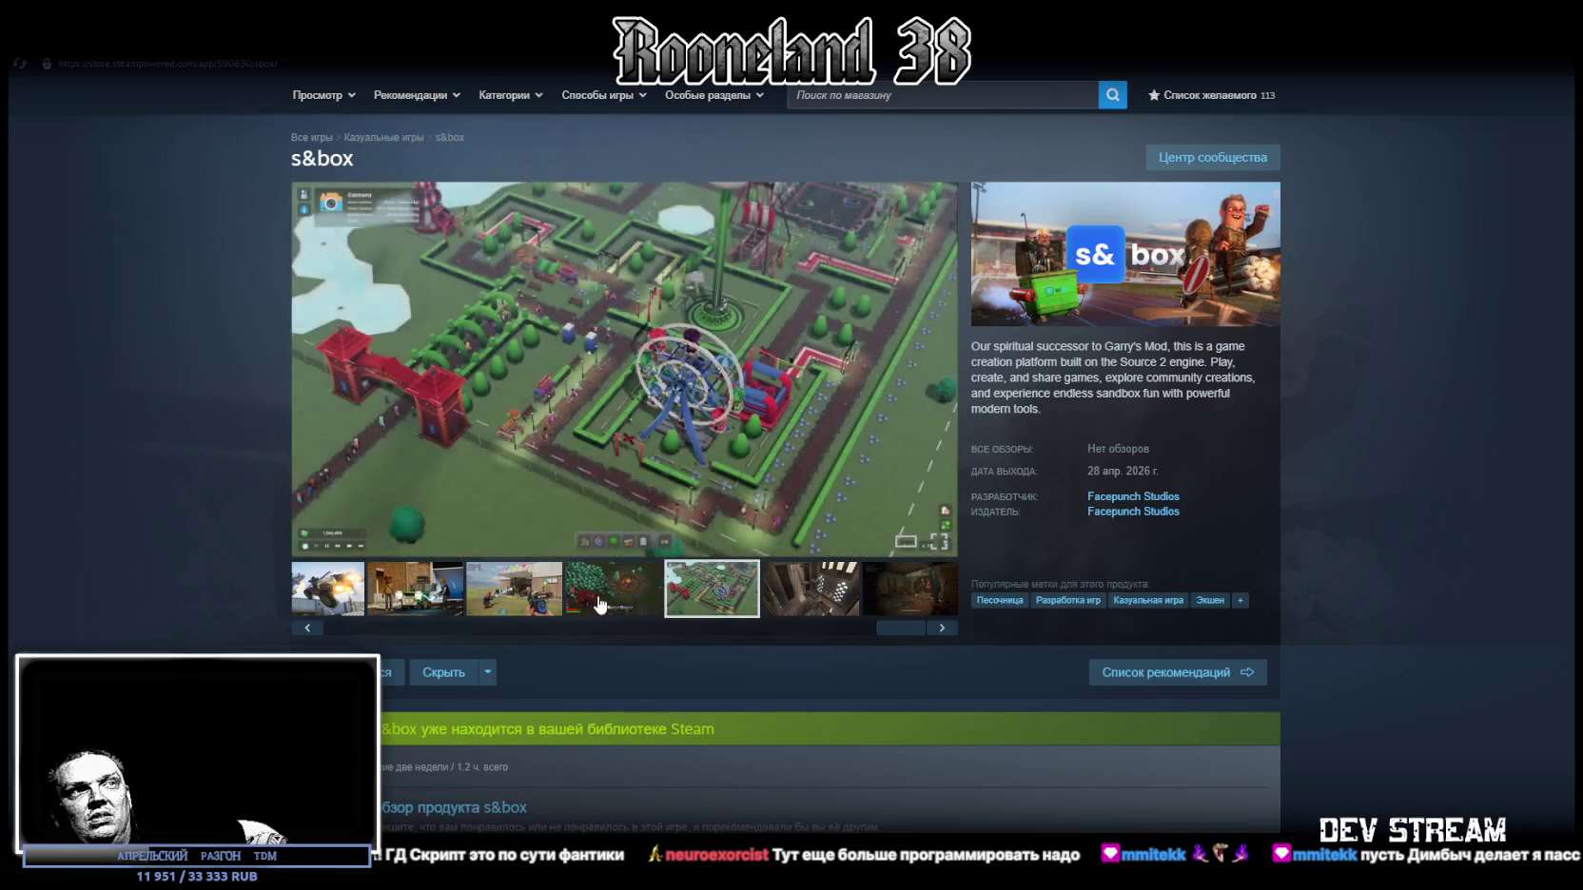
Step: Go back to the second screenshot and drag Steam aside to reveal the YouTube video
click(600, 606)
click(527, 603)
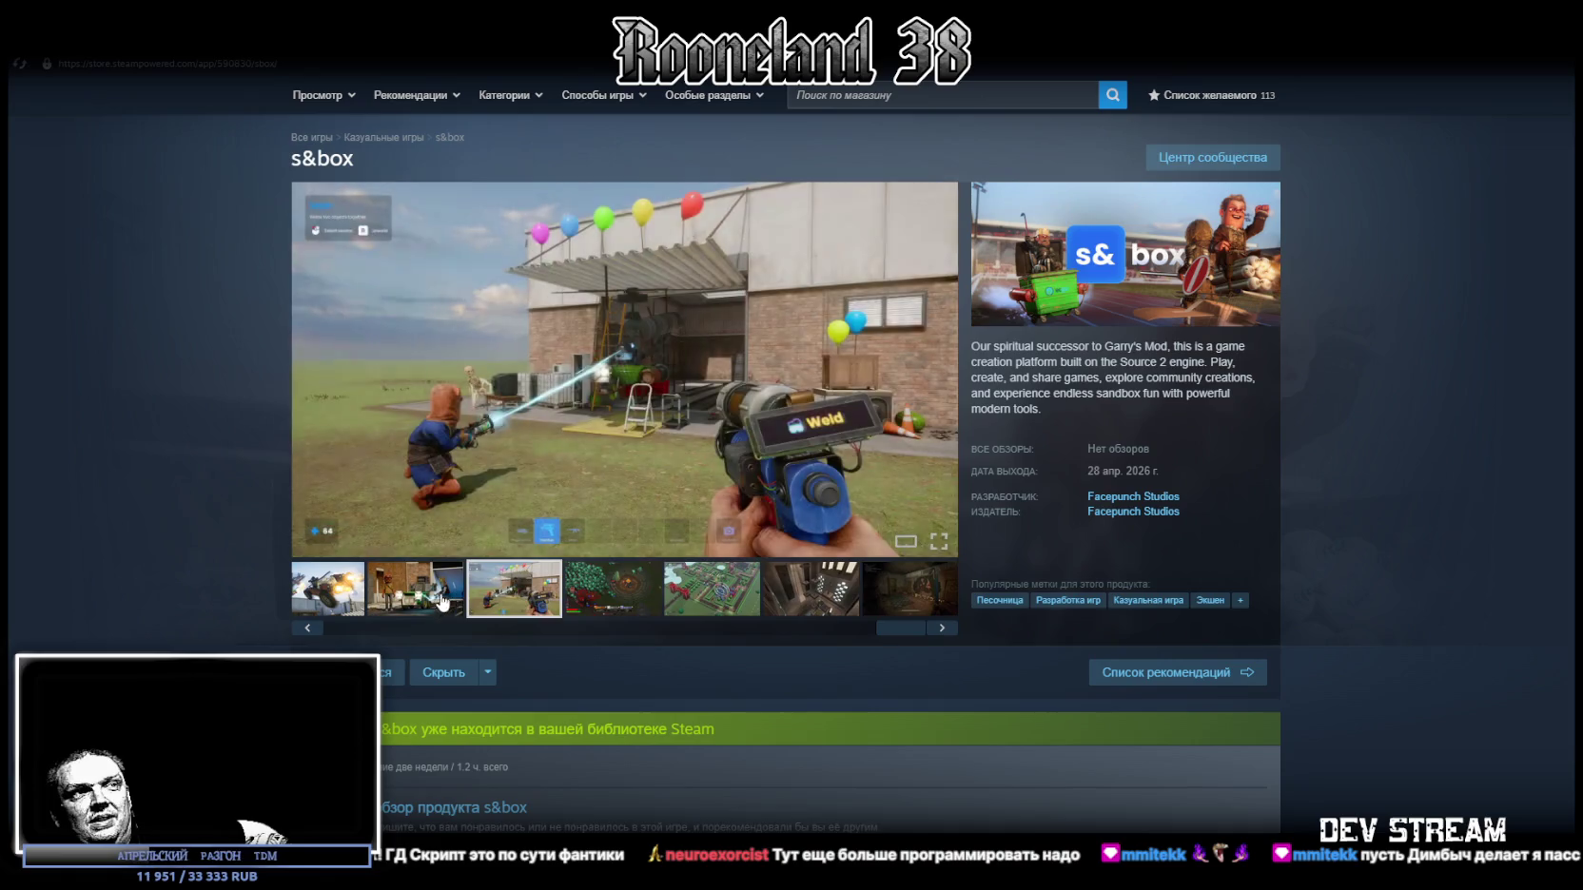
click(414, 589)
drag(967, 19, 965, 889)
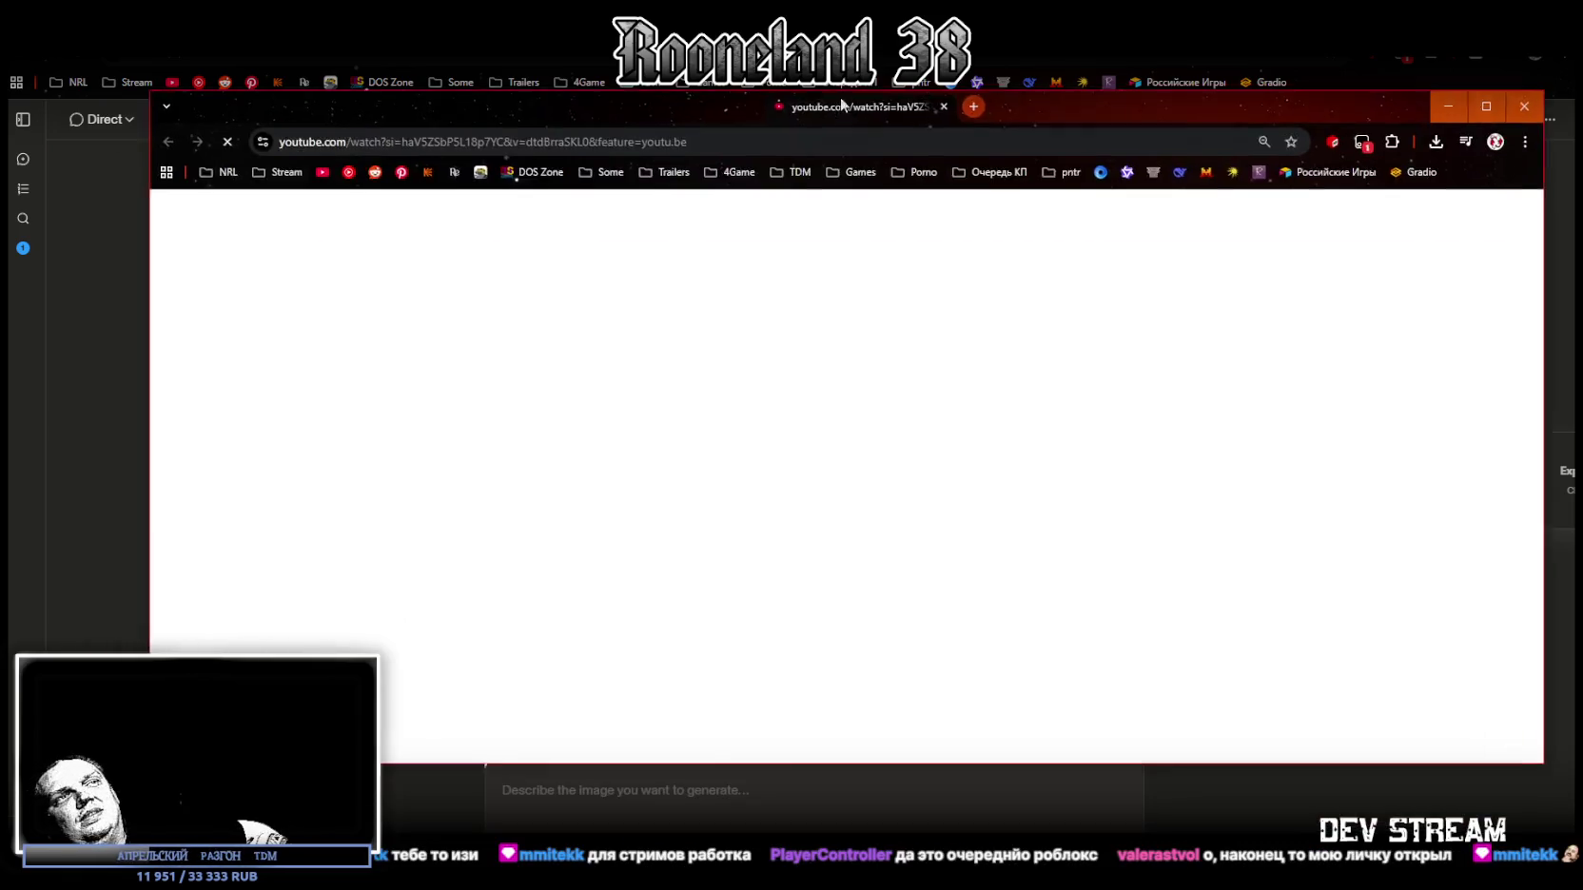
key(f)
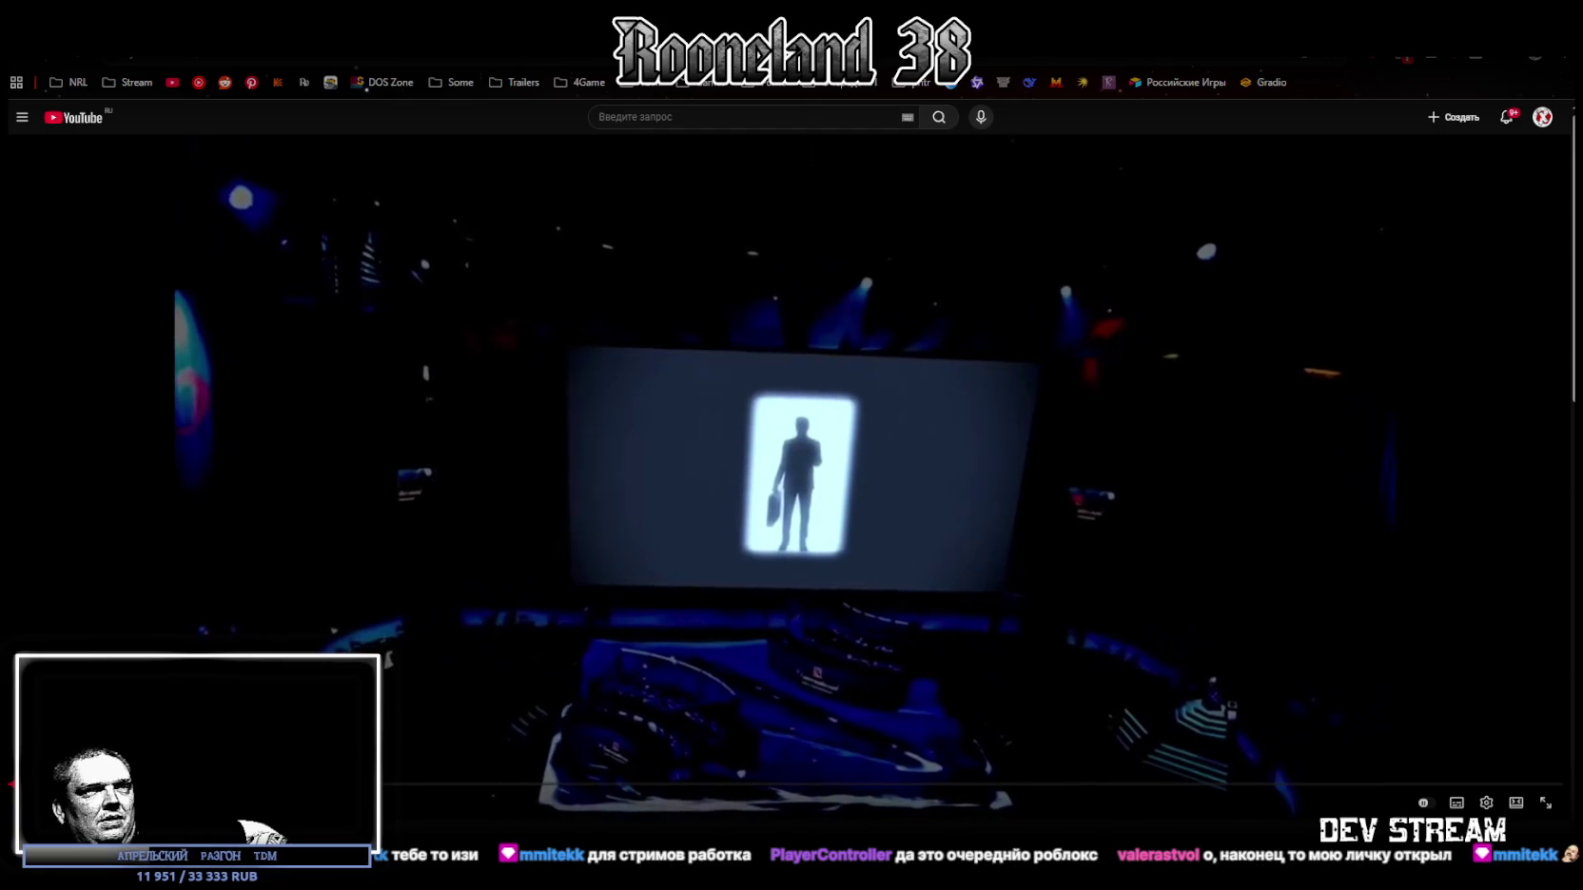
Step: Play the YouTube gameplay video at 1.25x speed past the Valve licensing card, then pause it
click(1486, 804)
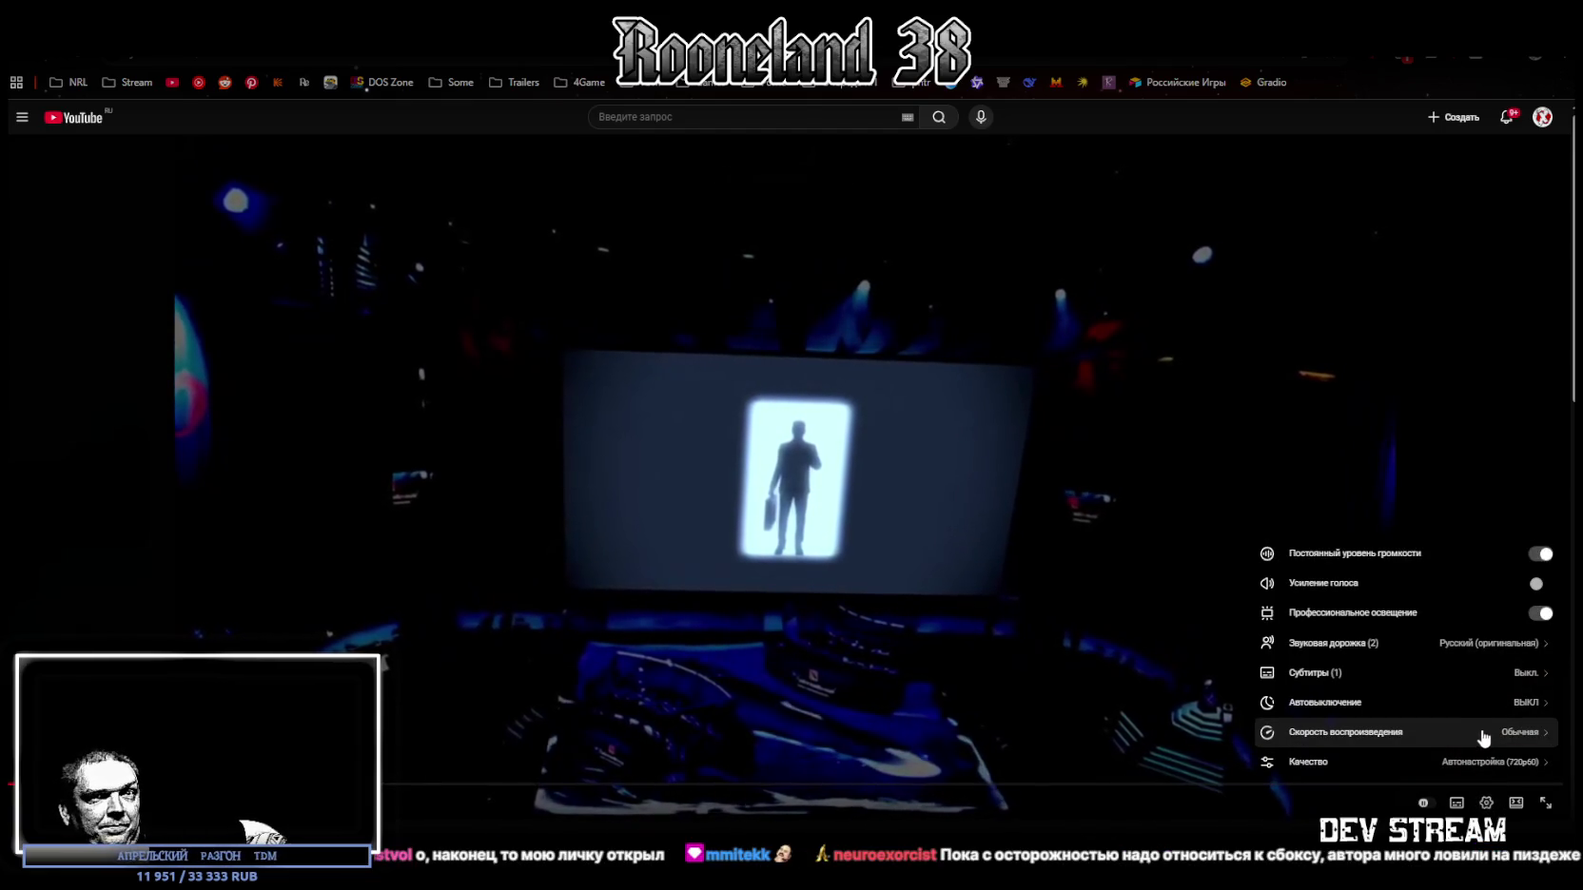
click(1484, 730)
click(1385, 754)
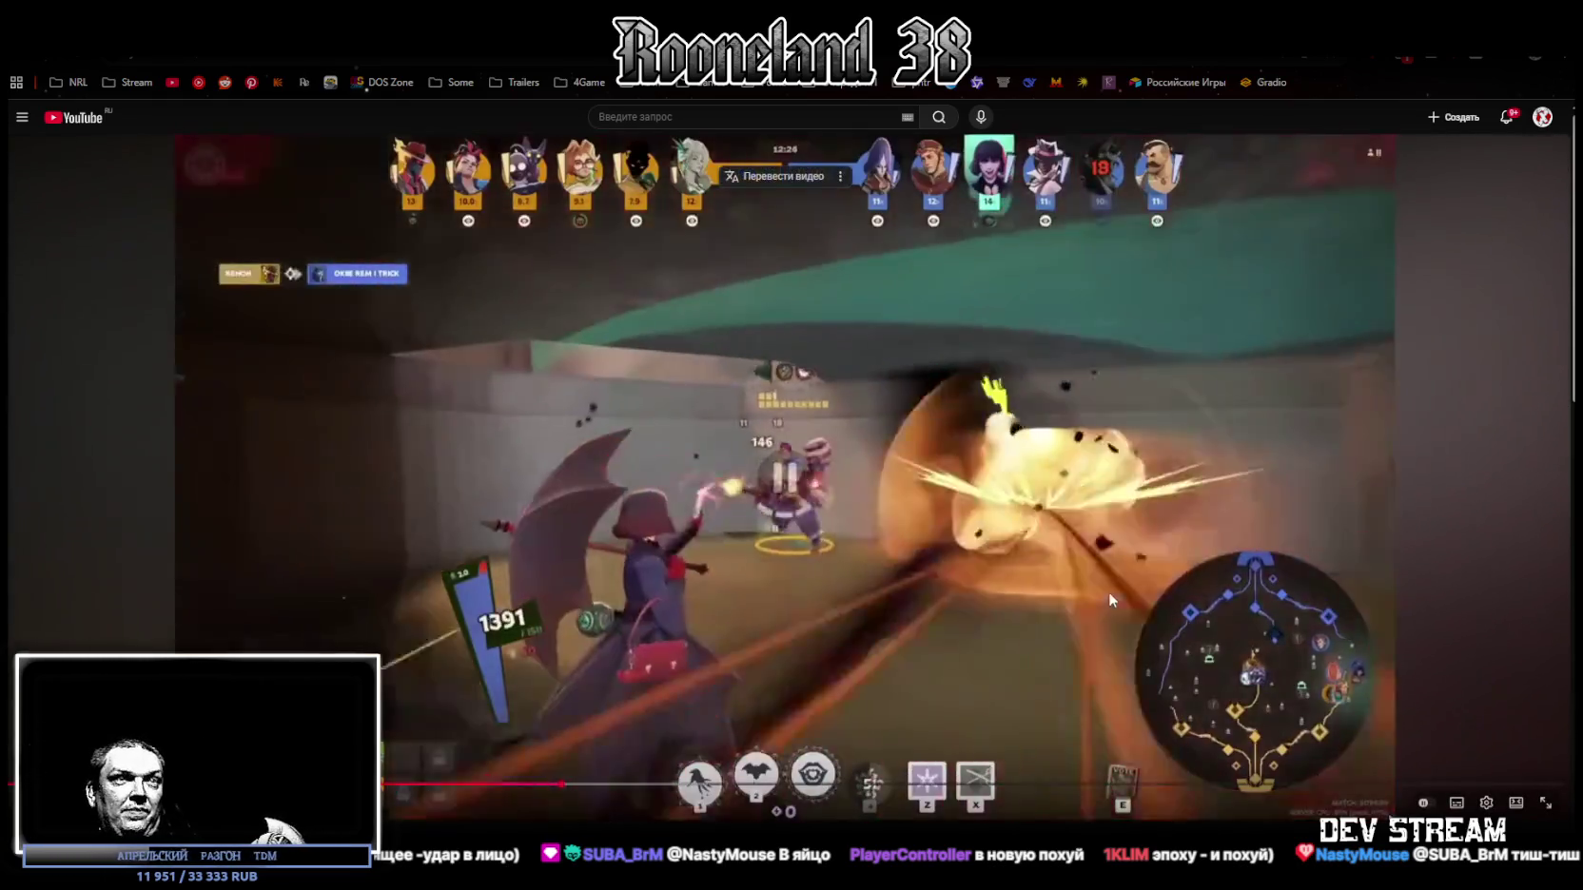
click(1108, 590)
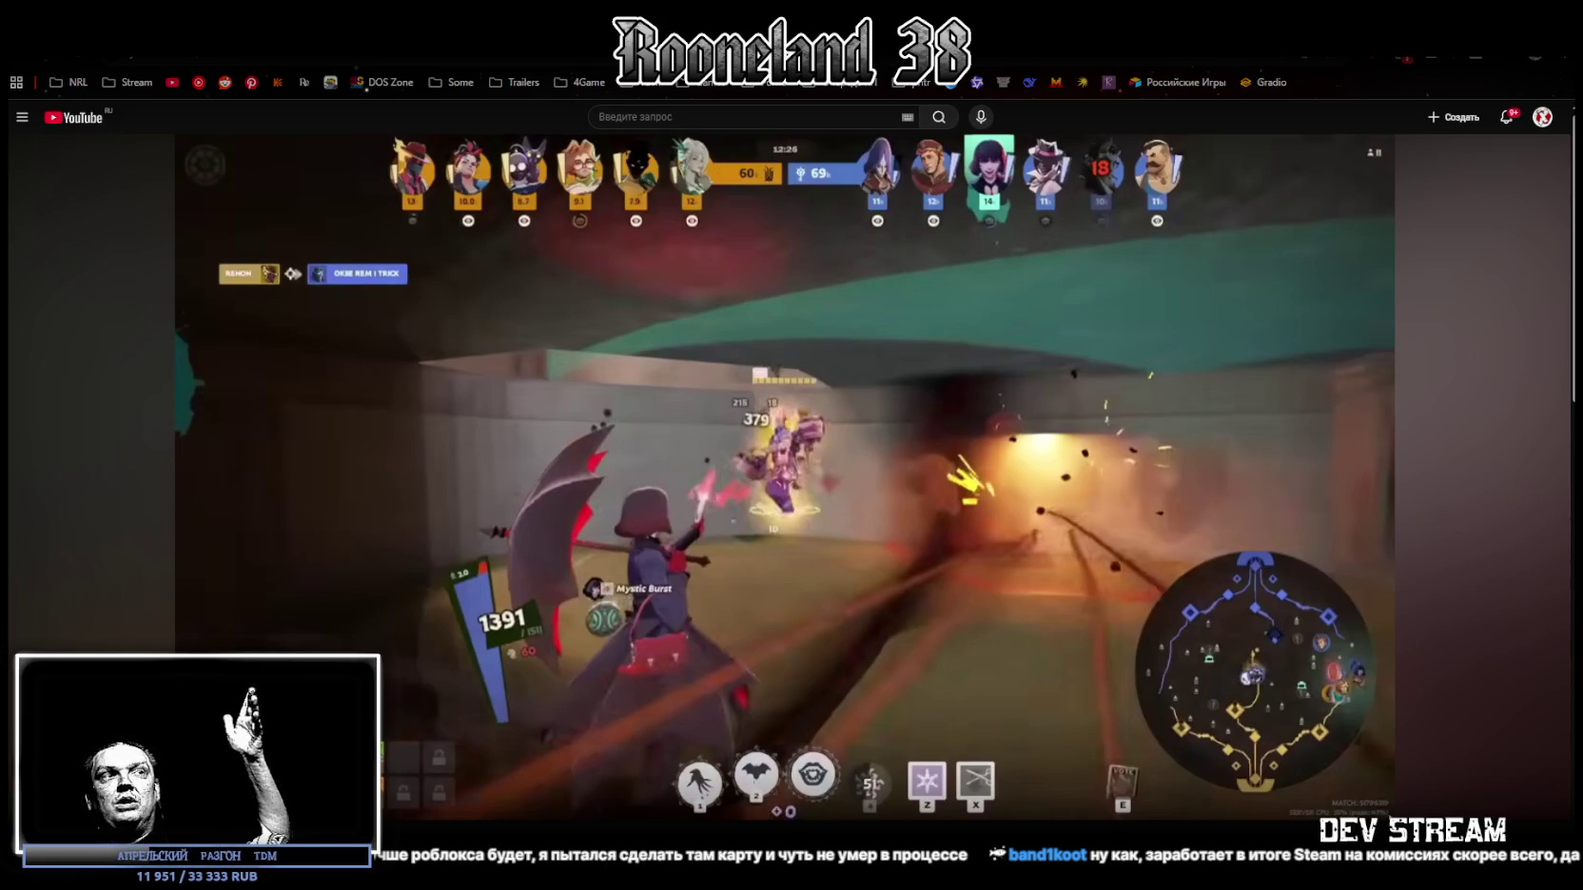
Step: Resume the paused gameplay video showing the hooded scythe-wielder in the corridor
mouse_move(785, 505)
click(785, 504)
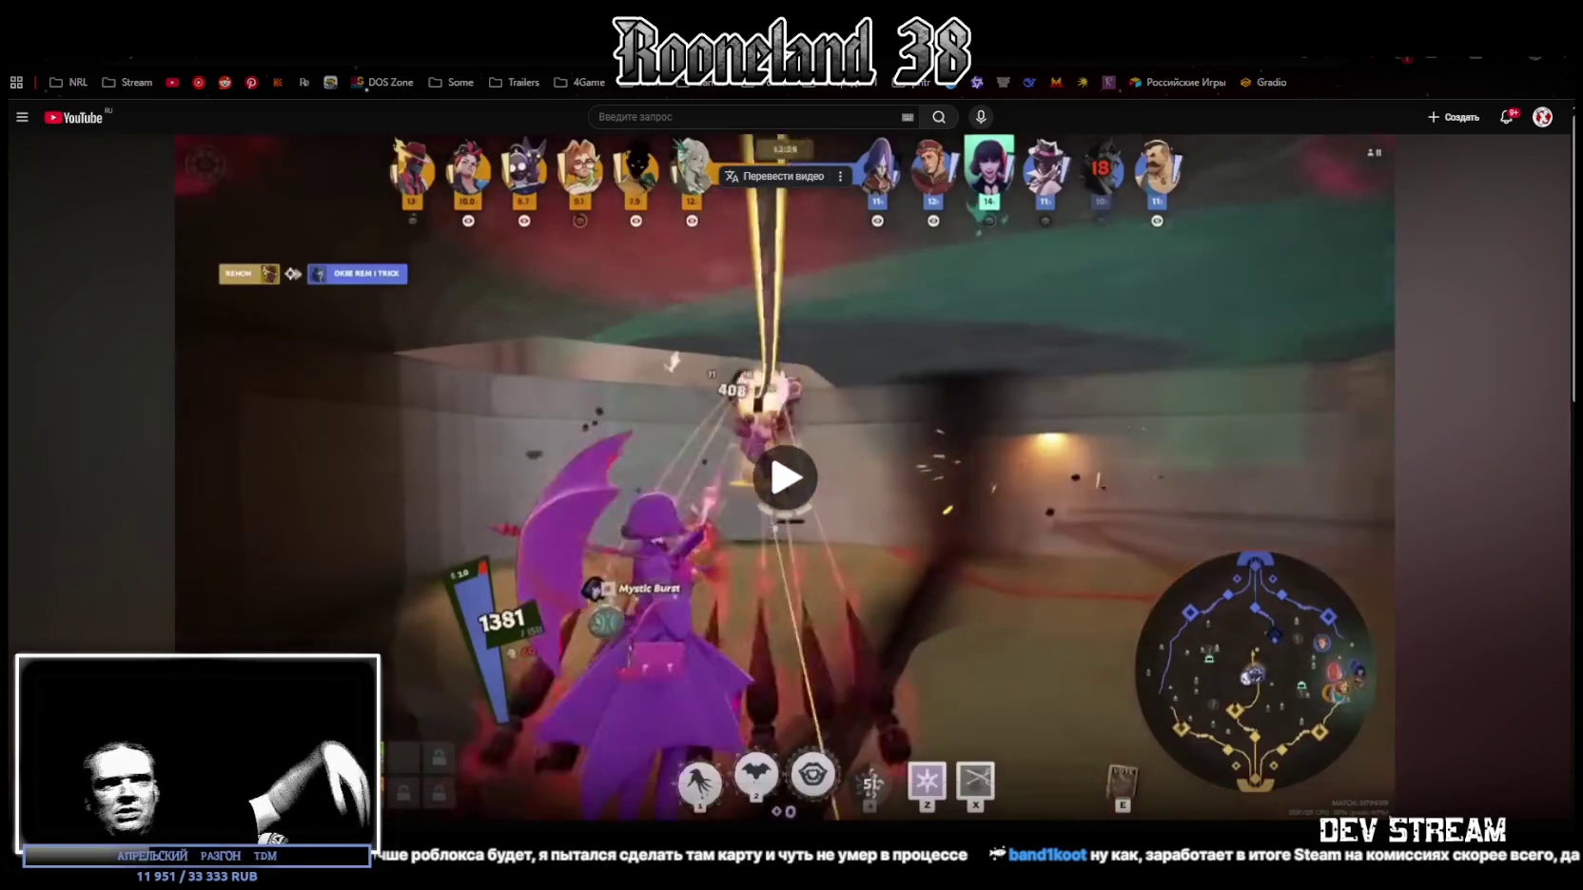
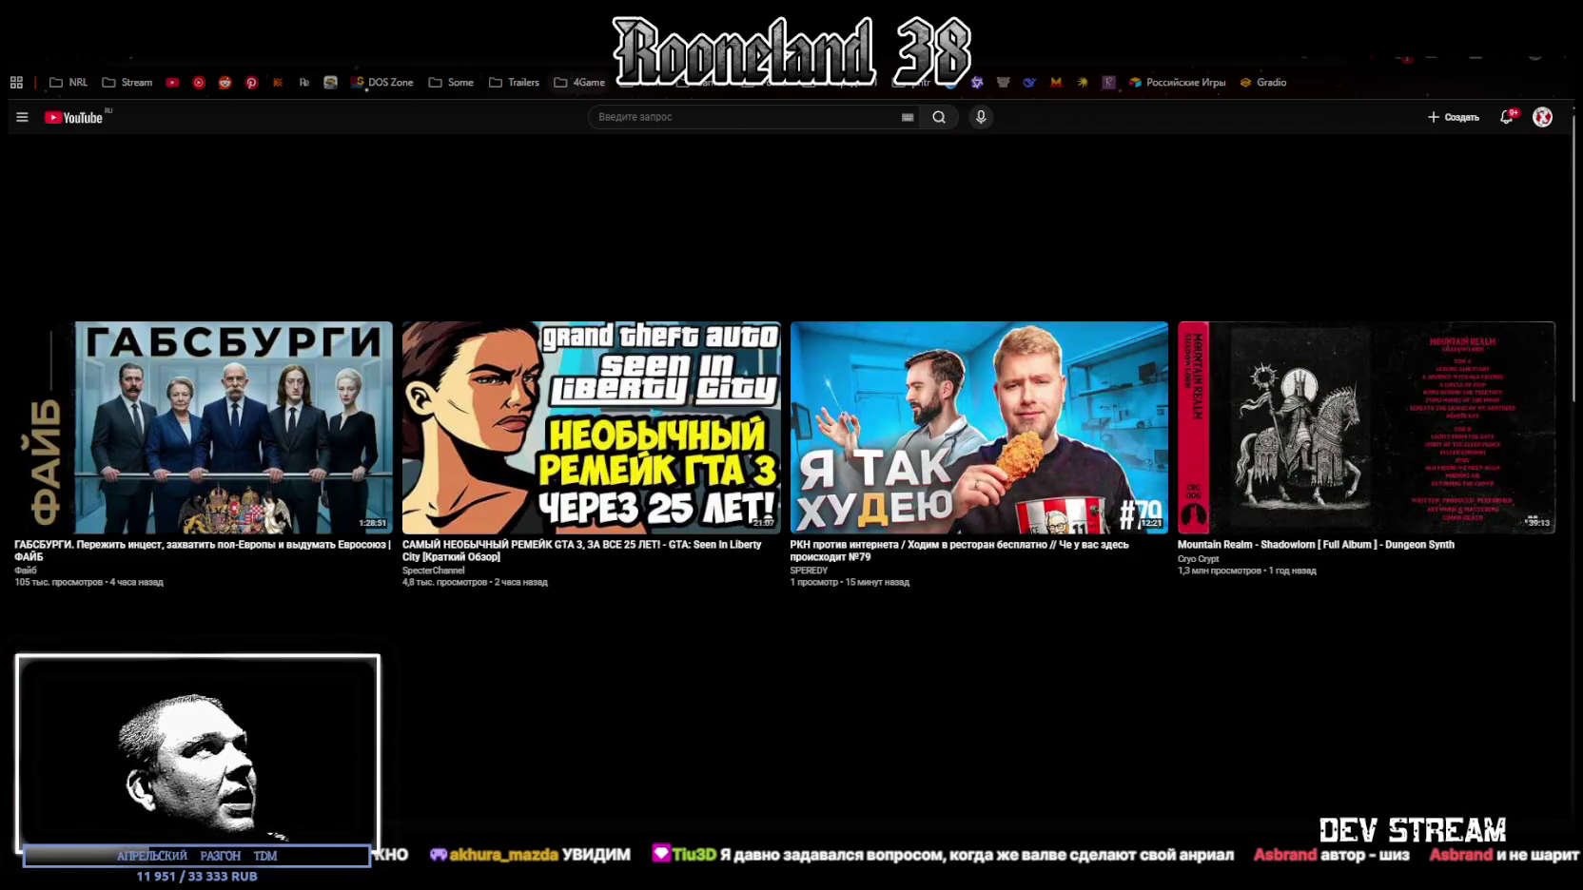
Step: Return to the LMArena chat and scroll to the newly generated Last Refuge tavern map
key(ctrl+Tab)
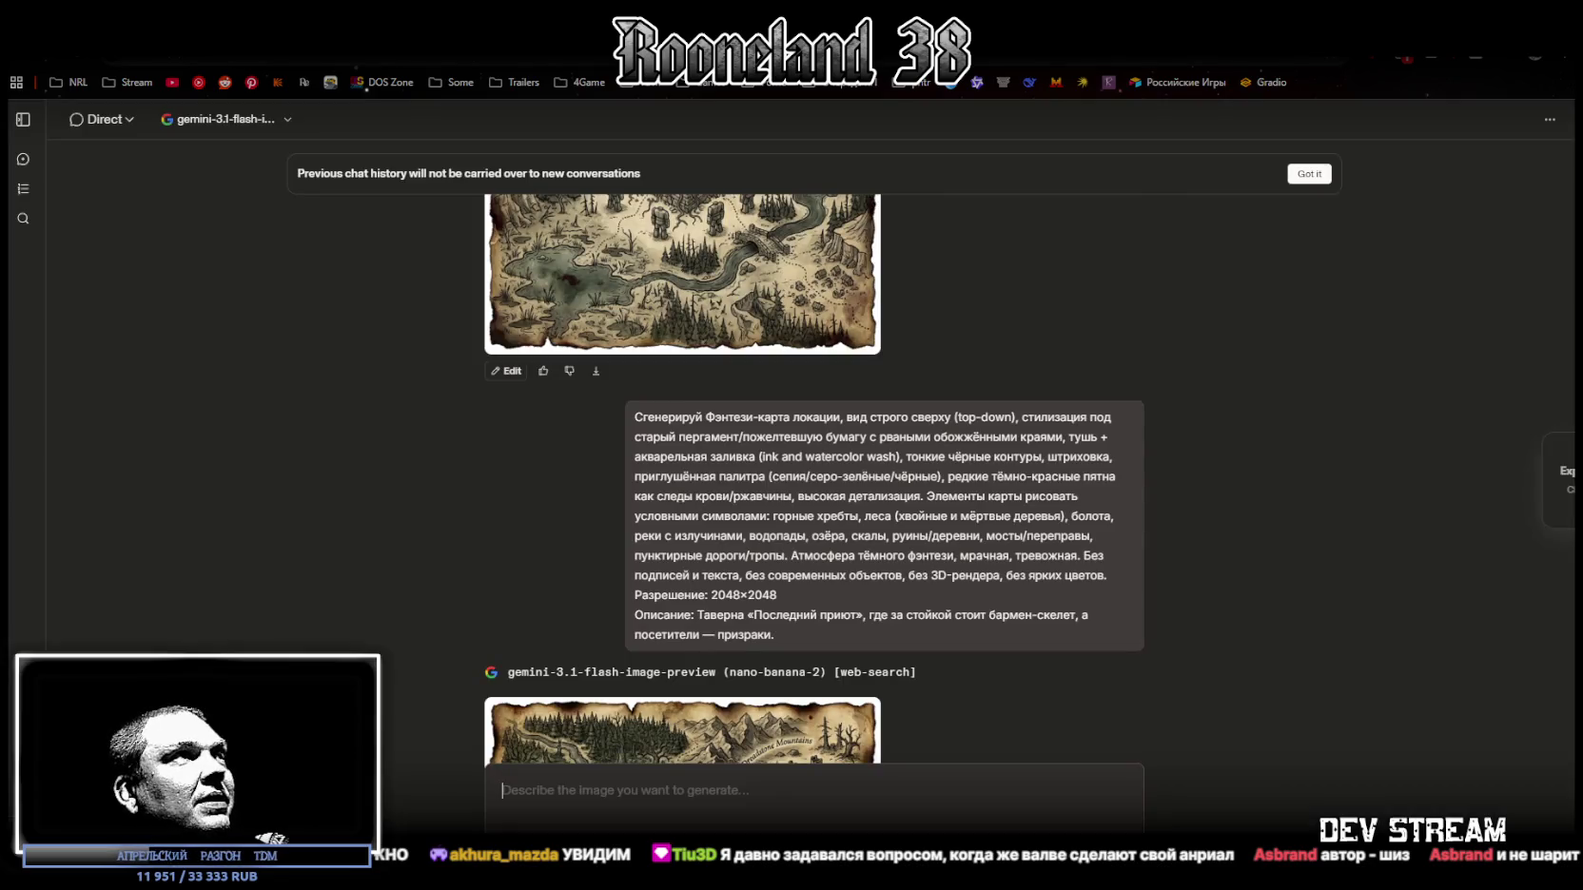
scroll(1002, 550, down, 4)
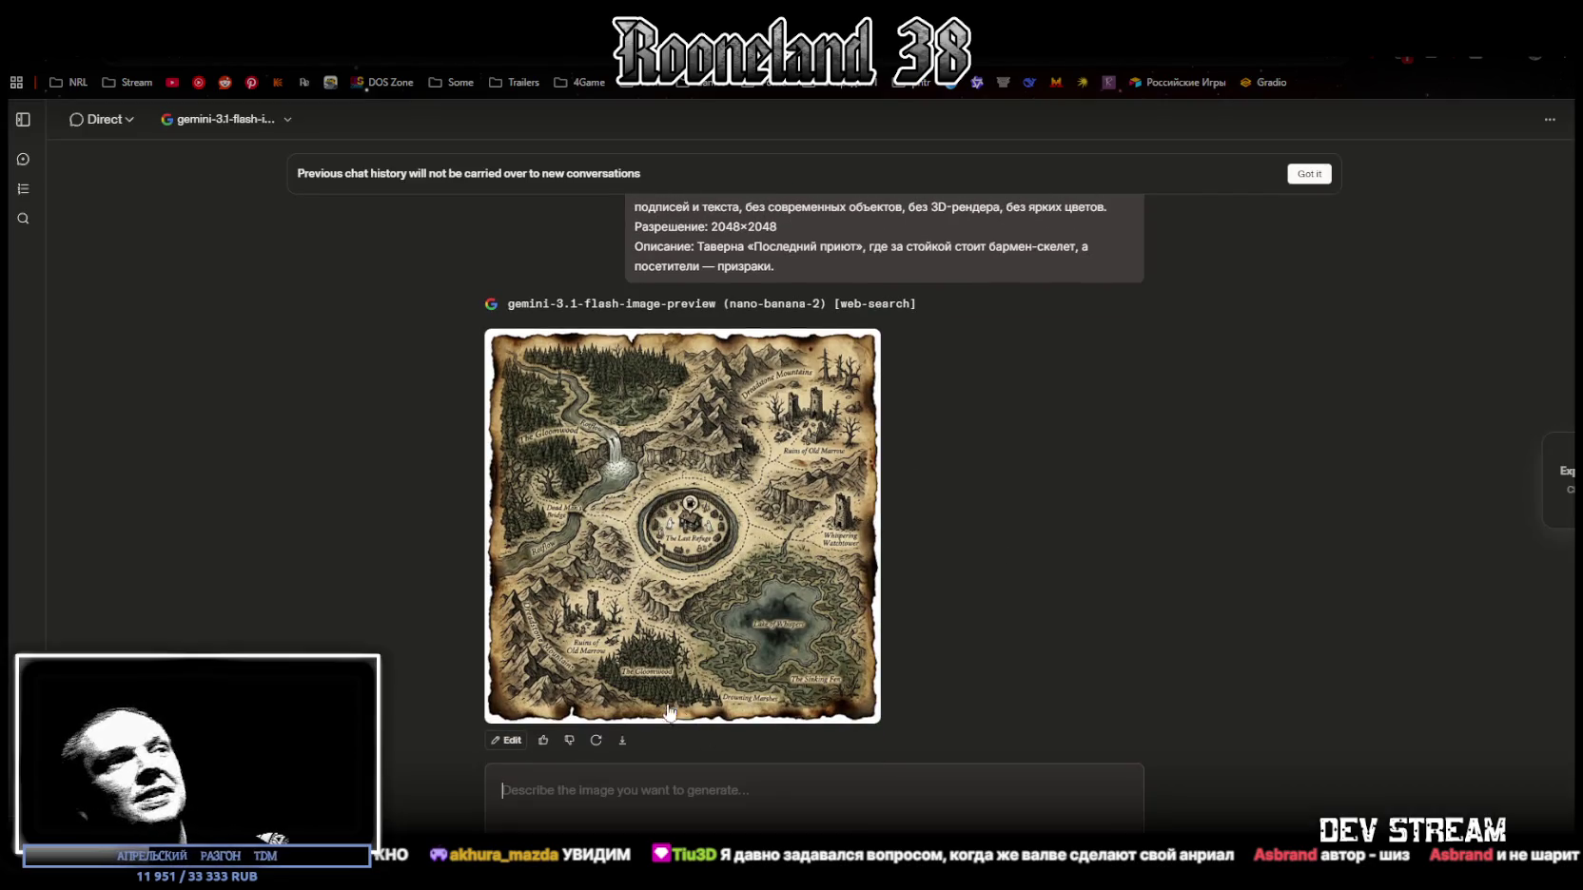
click(623, 742)
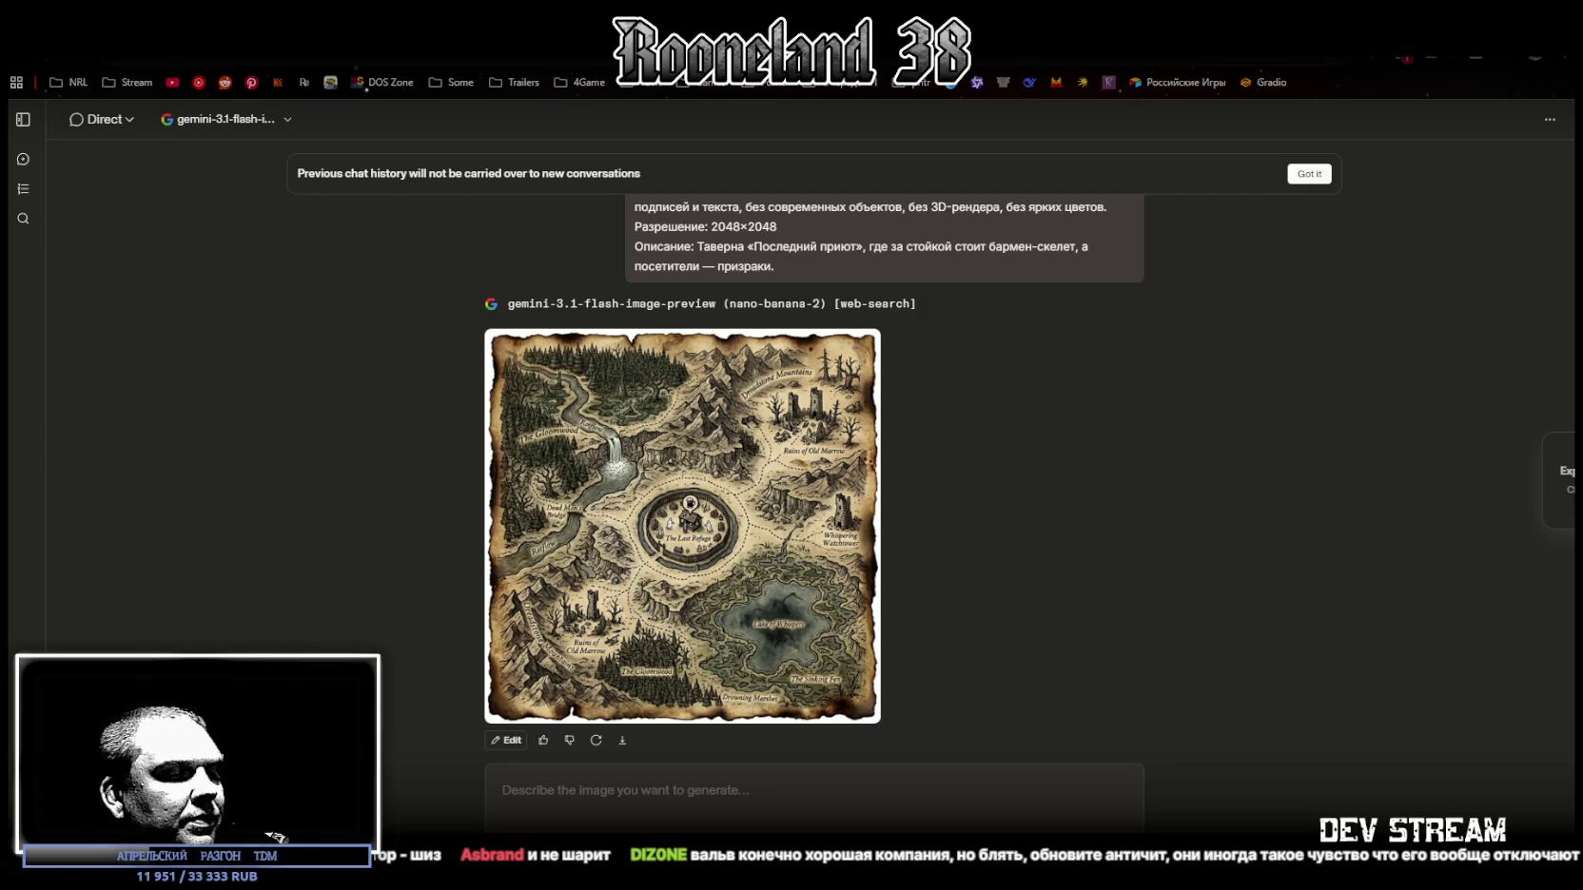
key(super+d)
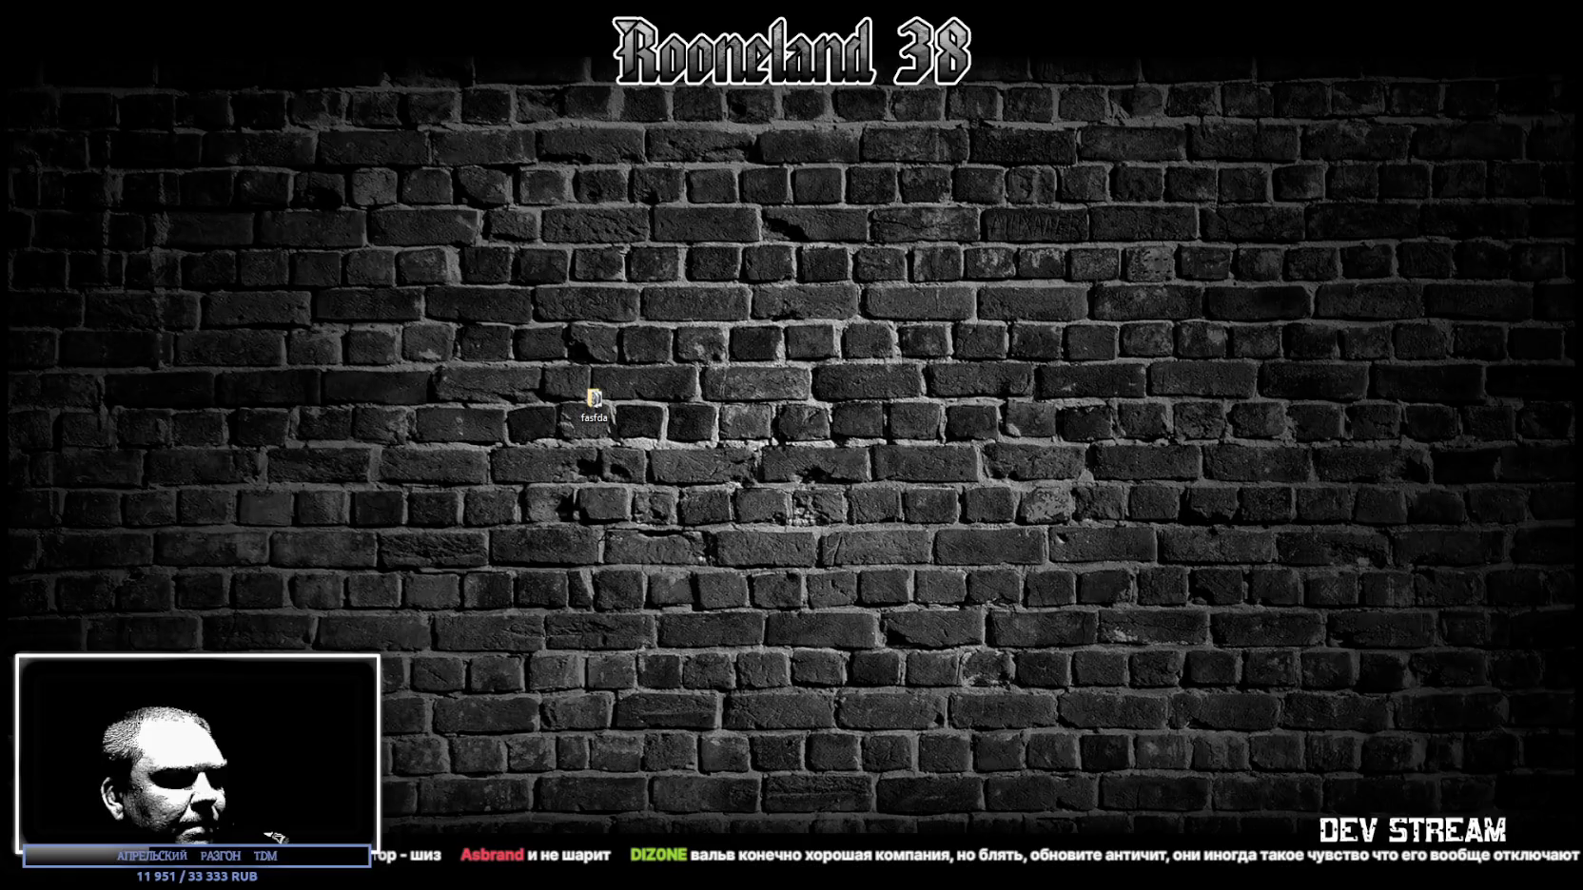
key(super+d)
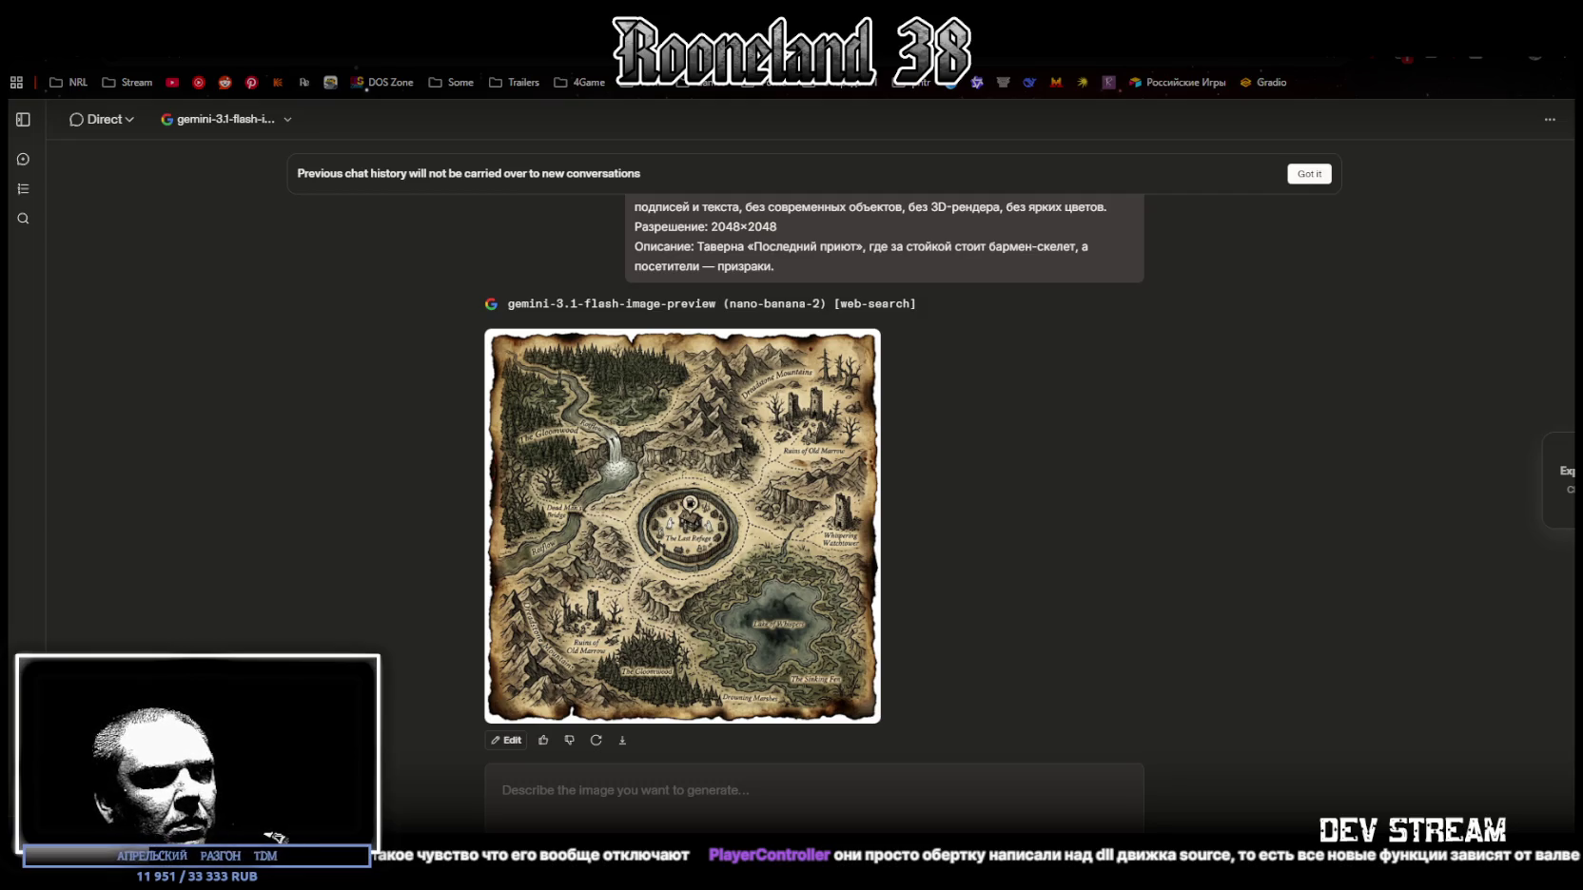
scroll(925, 449, up, 6)
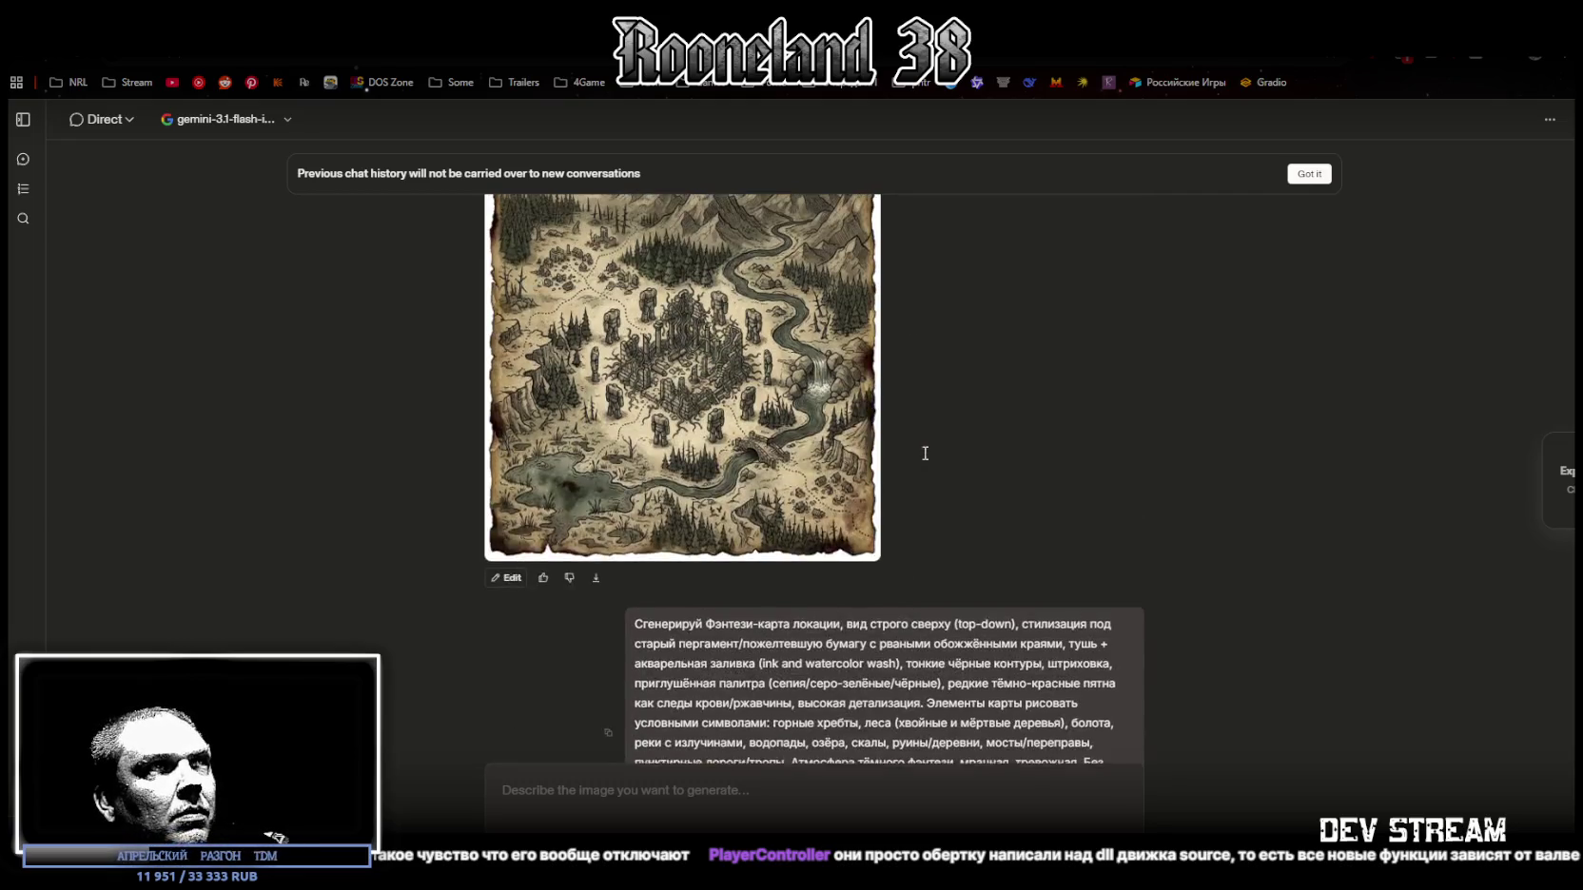
Step: Paste the Last Refuge tavern prompt back into the message box and enlarge the tavern map image
scroll(915, 460, down, 6)
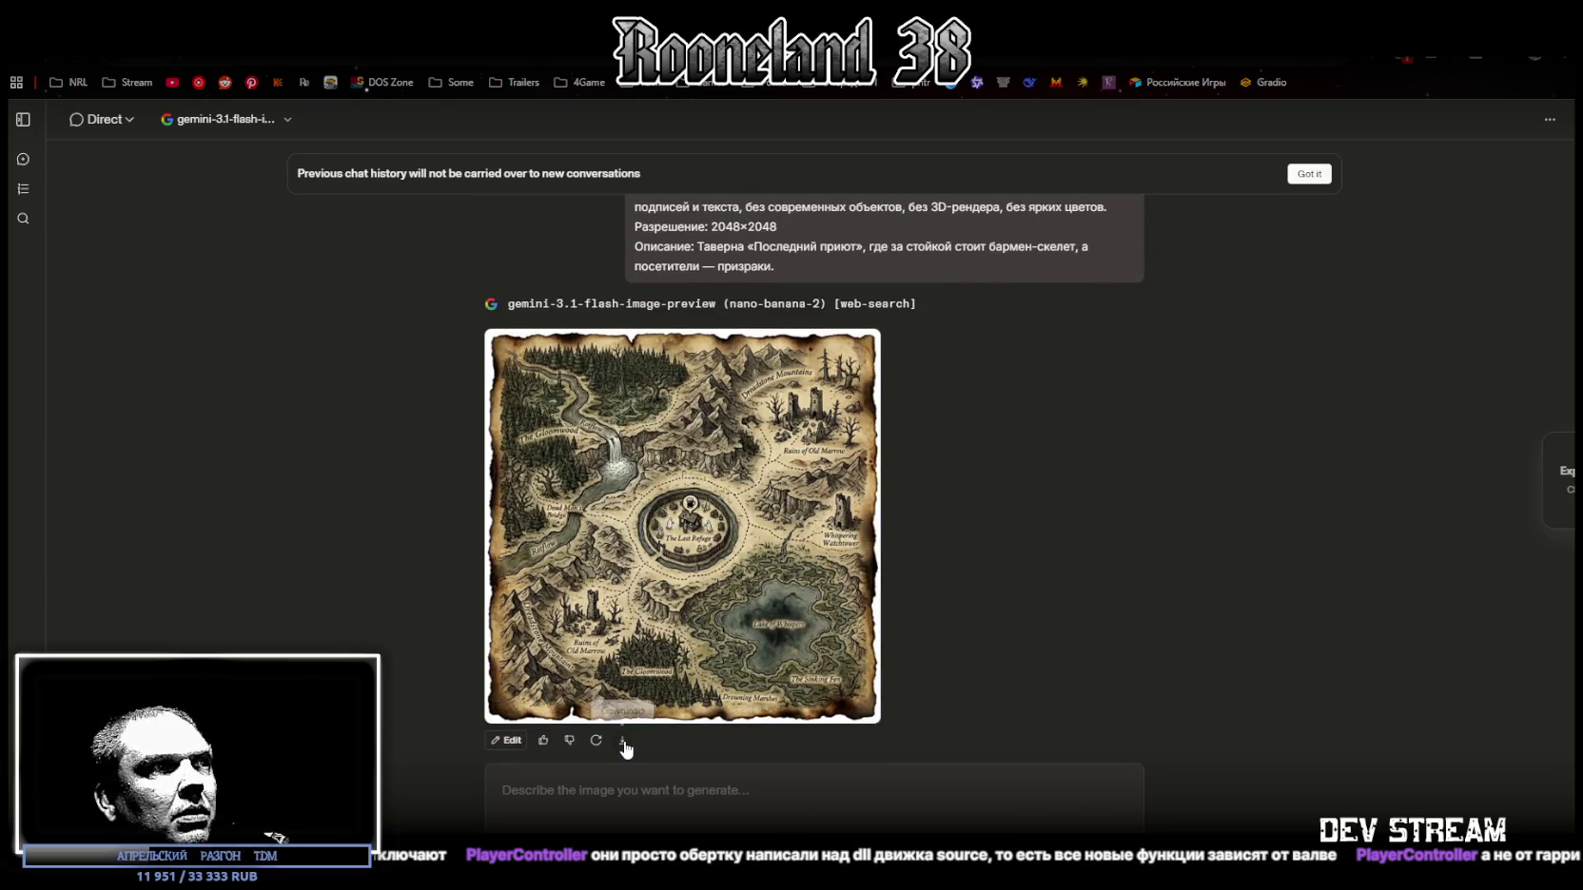
scroll(759, 263, up, 2)
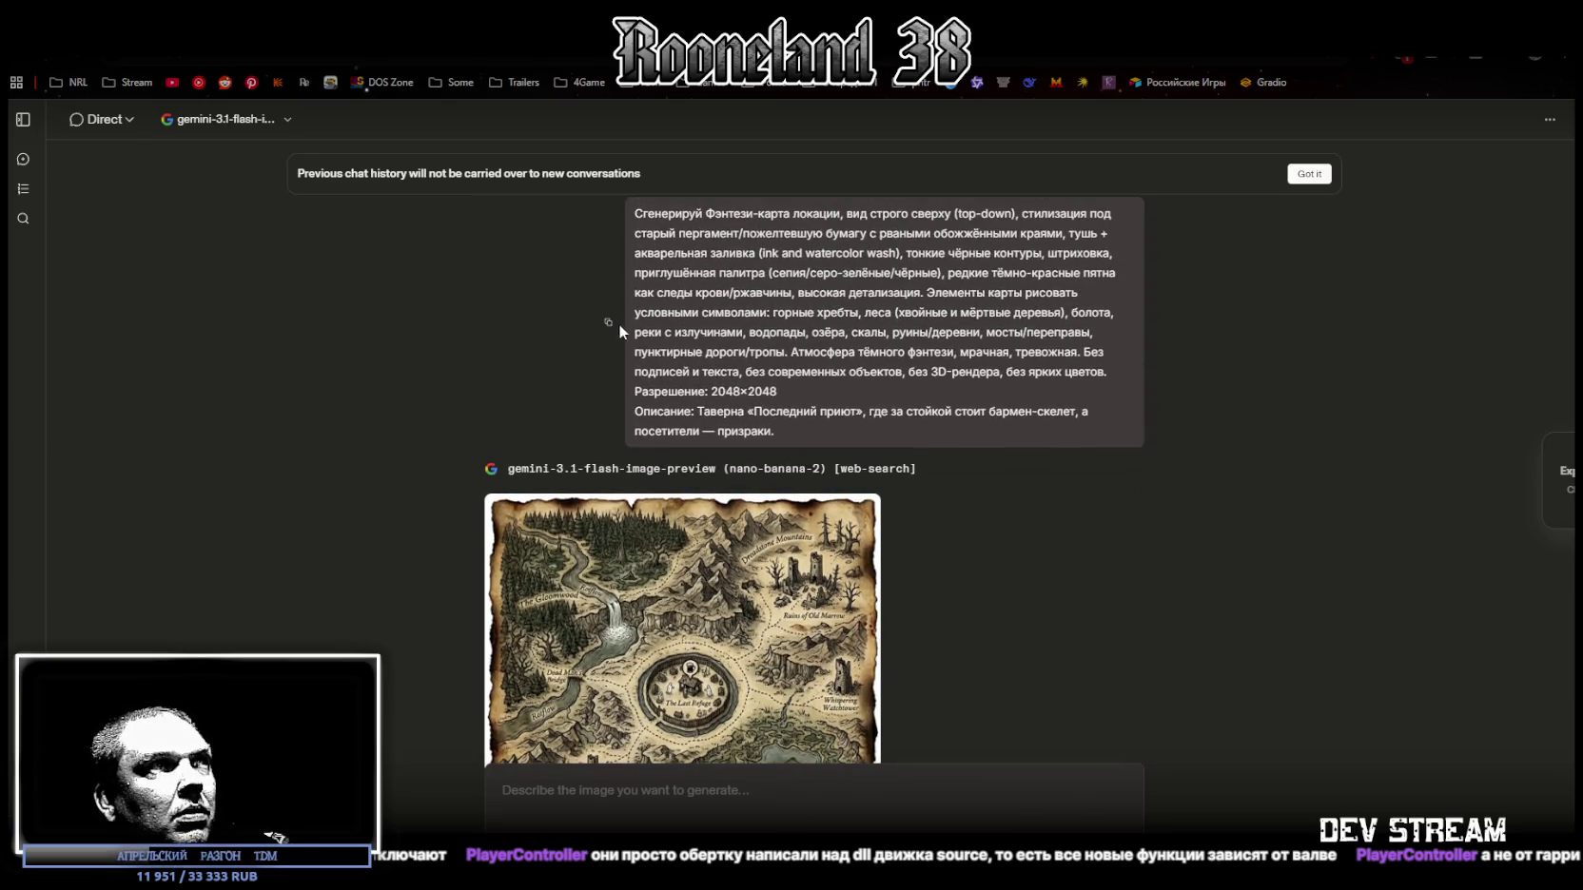
click(735, 790)
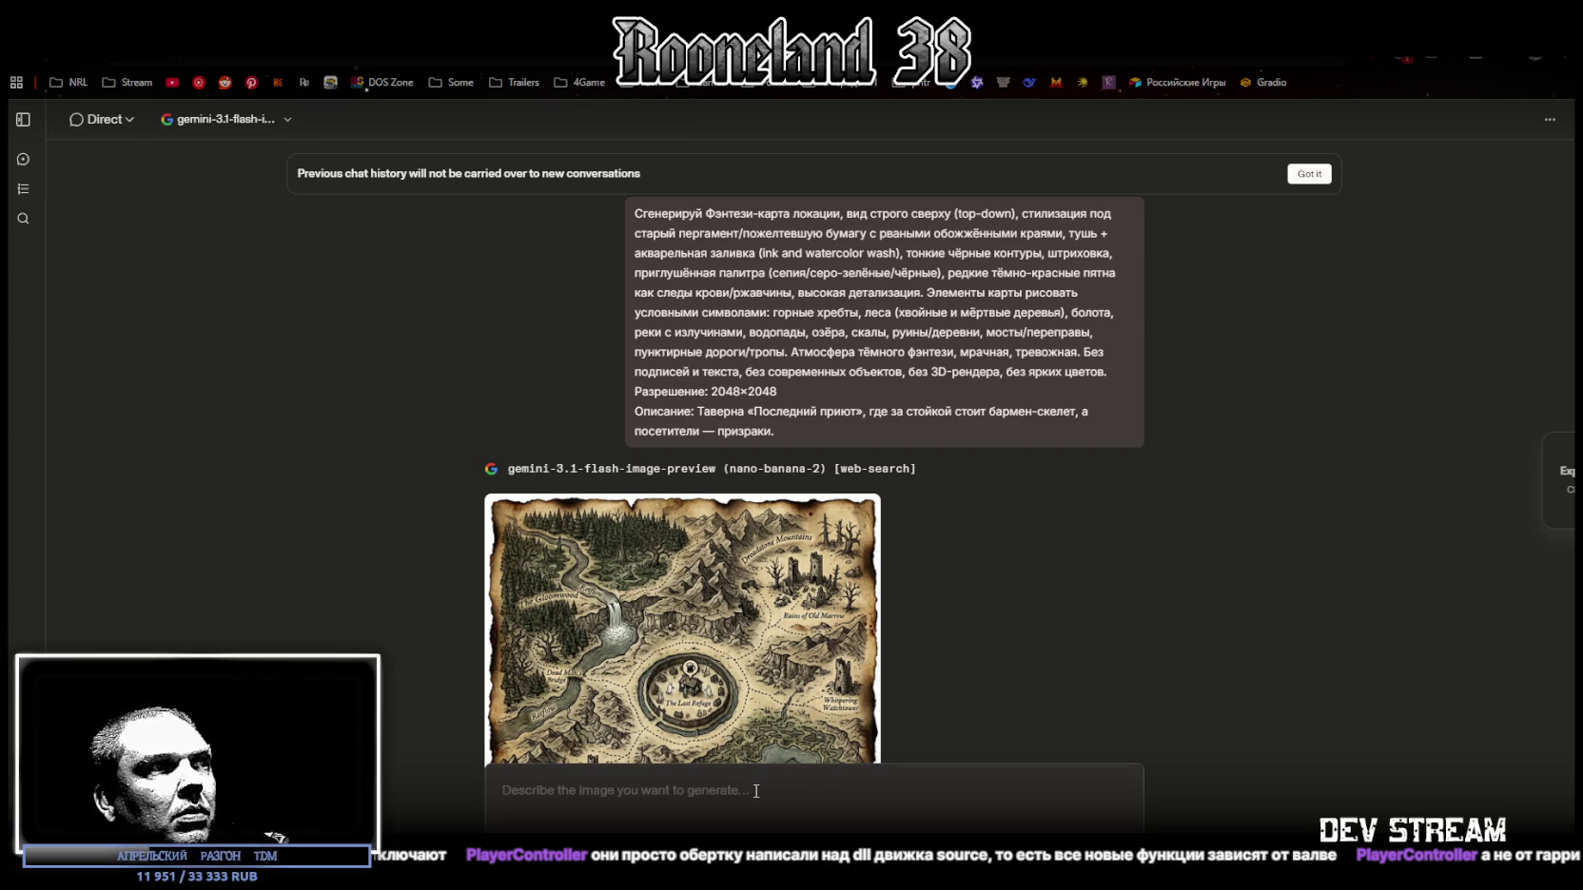
text(Сгенерируй Фэнтези-карта локации, вид строго сверху (top-down), стилизация под старый пергамент/пожелтевшую бумагу с рваными обожжёнными краями, тушь + акварельная заливка (ink and watercolor wash), тонкие чёрные контуры, штриховка, приглушённая палитра (сепия/серо-зелёные/чёрные), редкие тёмно-красные пятна как следы крови/ржавчины, высокая детализация. Элементы карты рисовать условными символами: горные хребты, леса (хвойные и мёртвые деревья), болота, реки с излучинами, водопады, озёра, скалы, руины/деревни, мосты/переправы, пунктирные дороги/тропы. Атмосфера тёмного фэнтези, мрачная, тревожная. Без подписей и текста, без современных объектов, без 3D-рендера, без ярких цветов. Разрешение: 2048×2048 Описание: Таверна «Последний приют», где за стойкой стоит бармен-скелет, а посетители — призраки.)
scroll(967, 770, down, 1)
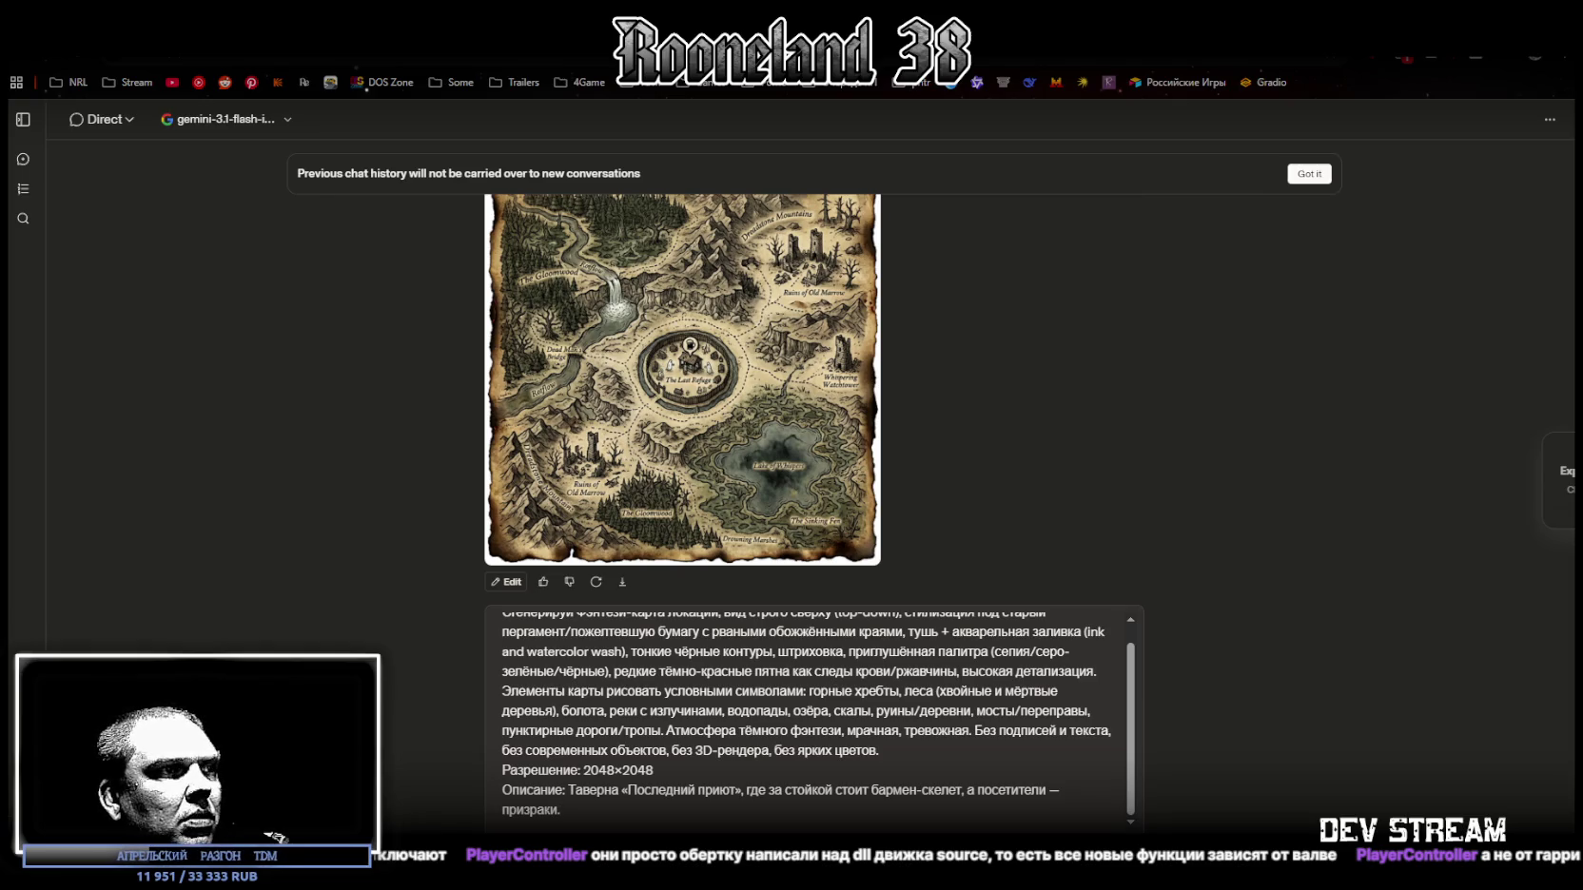
click(682, 380)
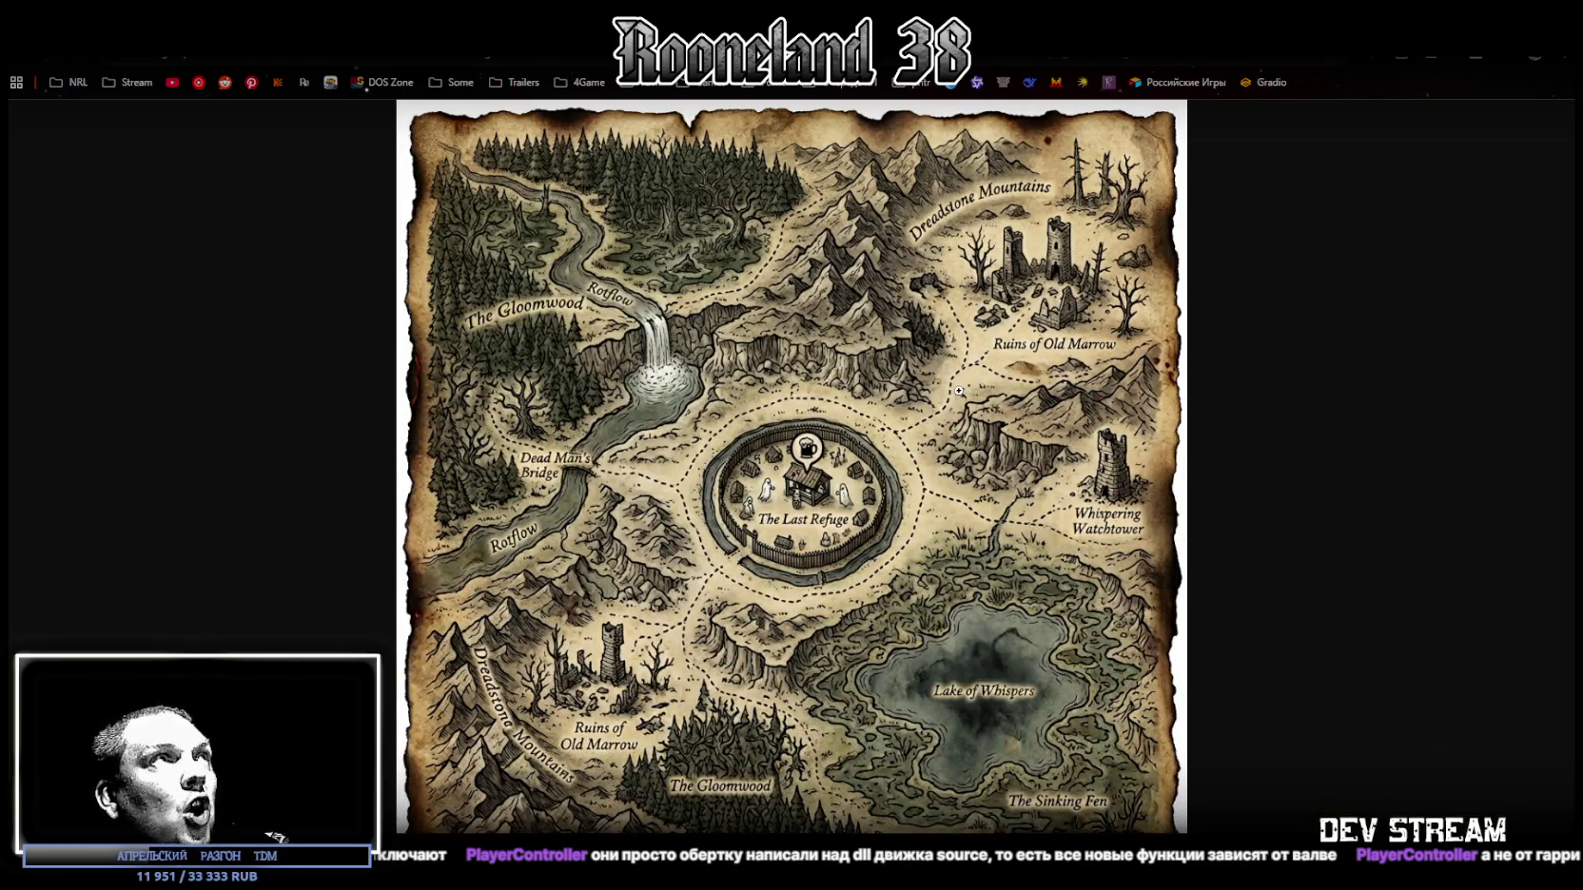
Step: Save the enlarged Last Refuge tavern map to Downloads and close the full-size view
right_click(739, 374)
right_click(709, 387)
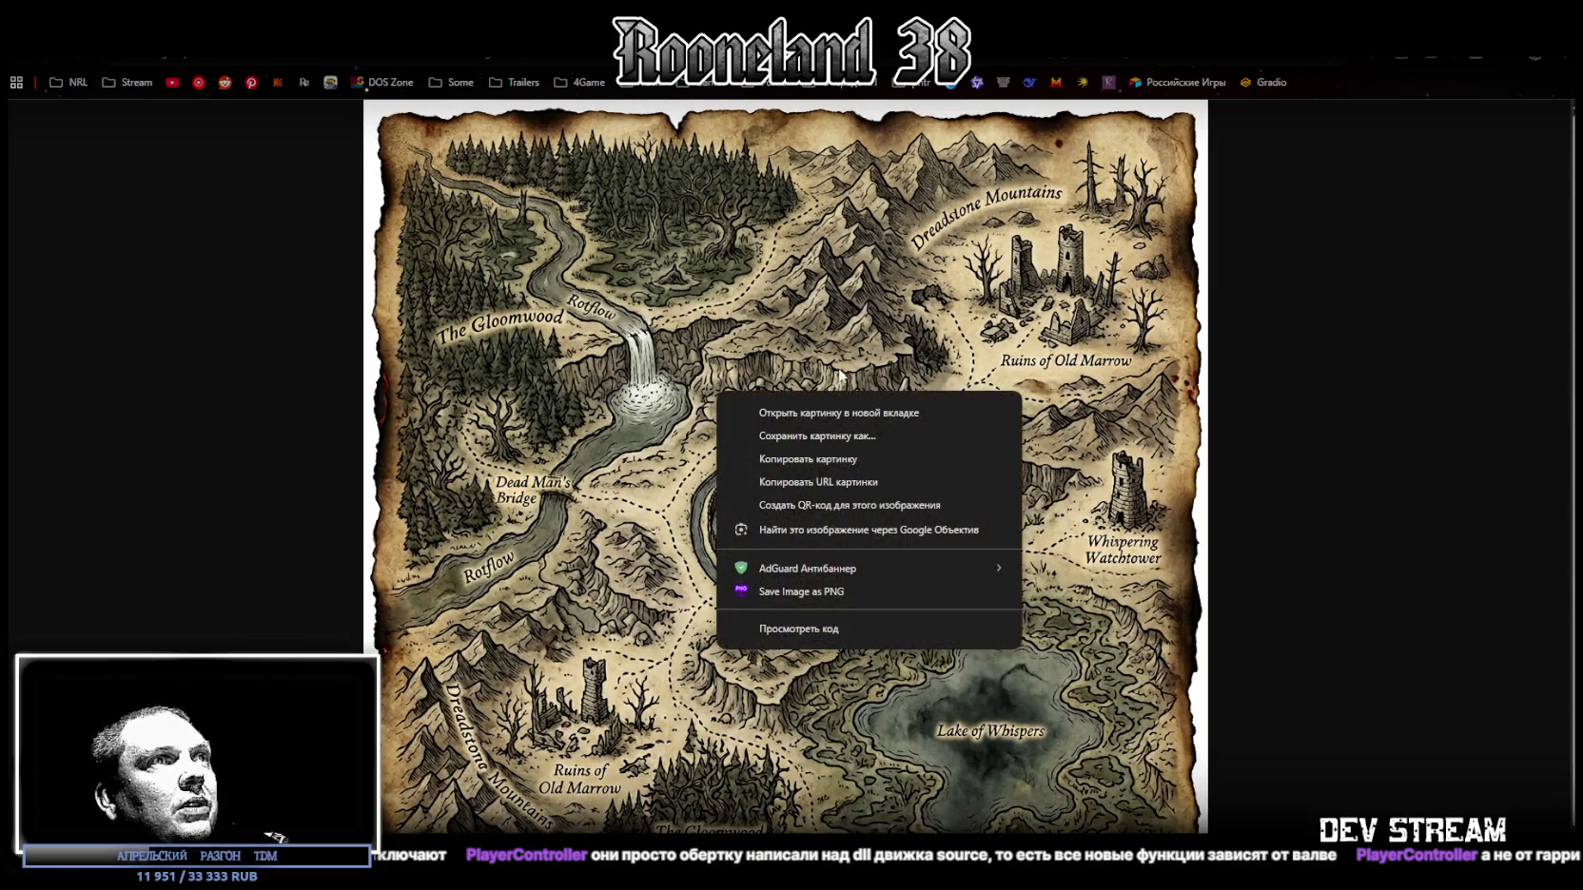
click(827, 438)
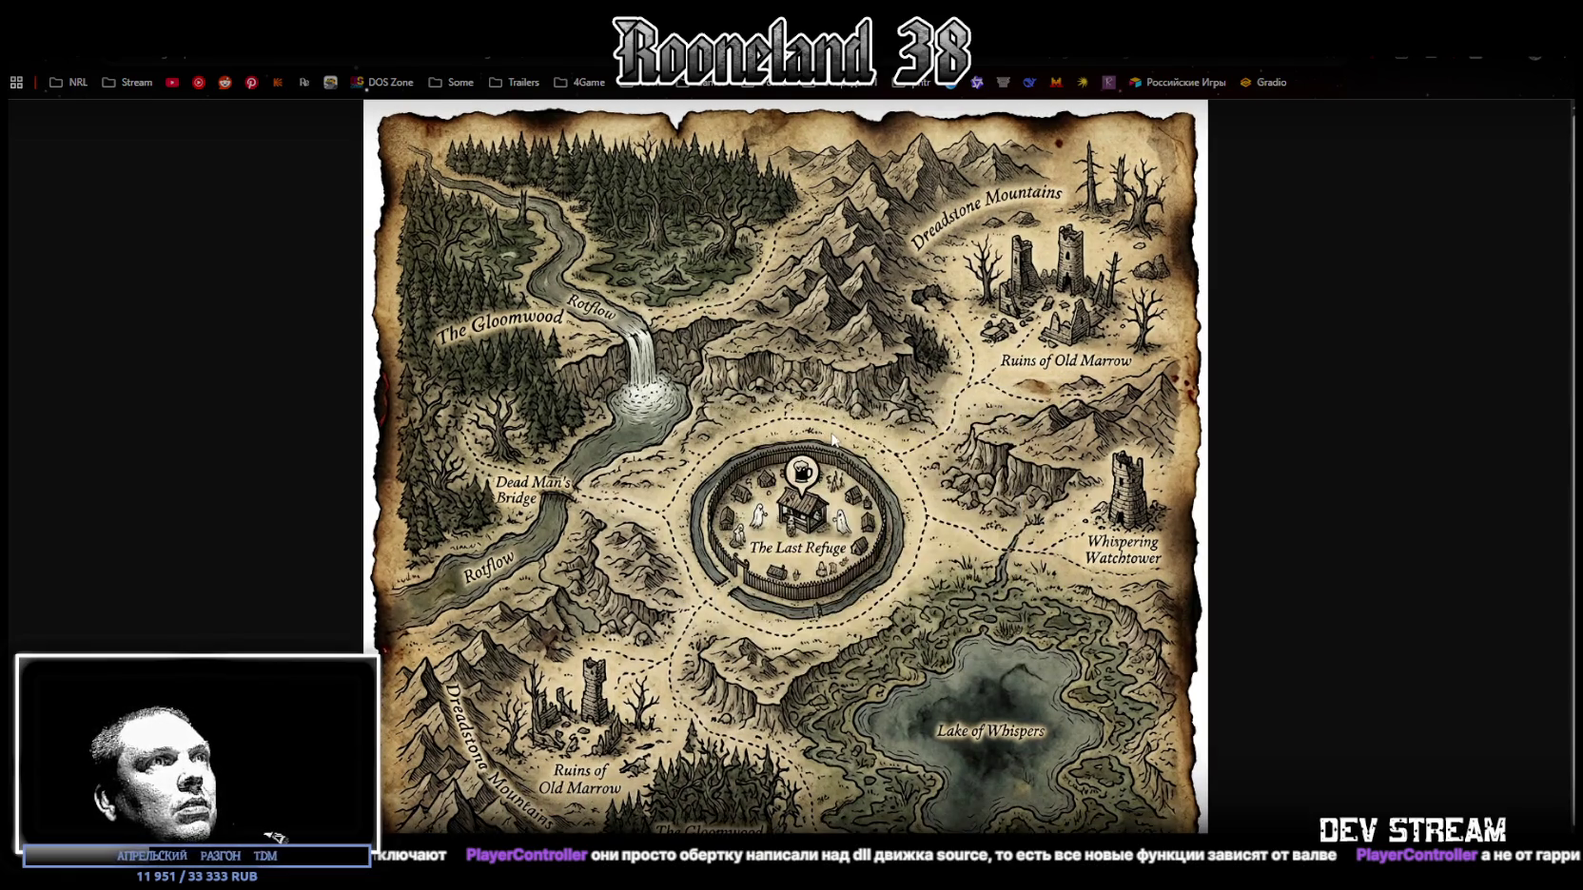
key(Return)
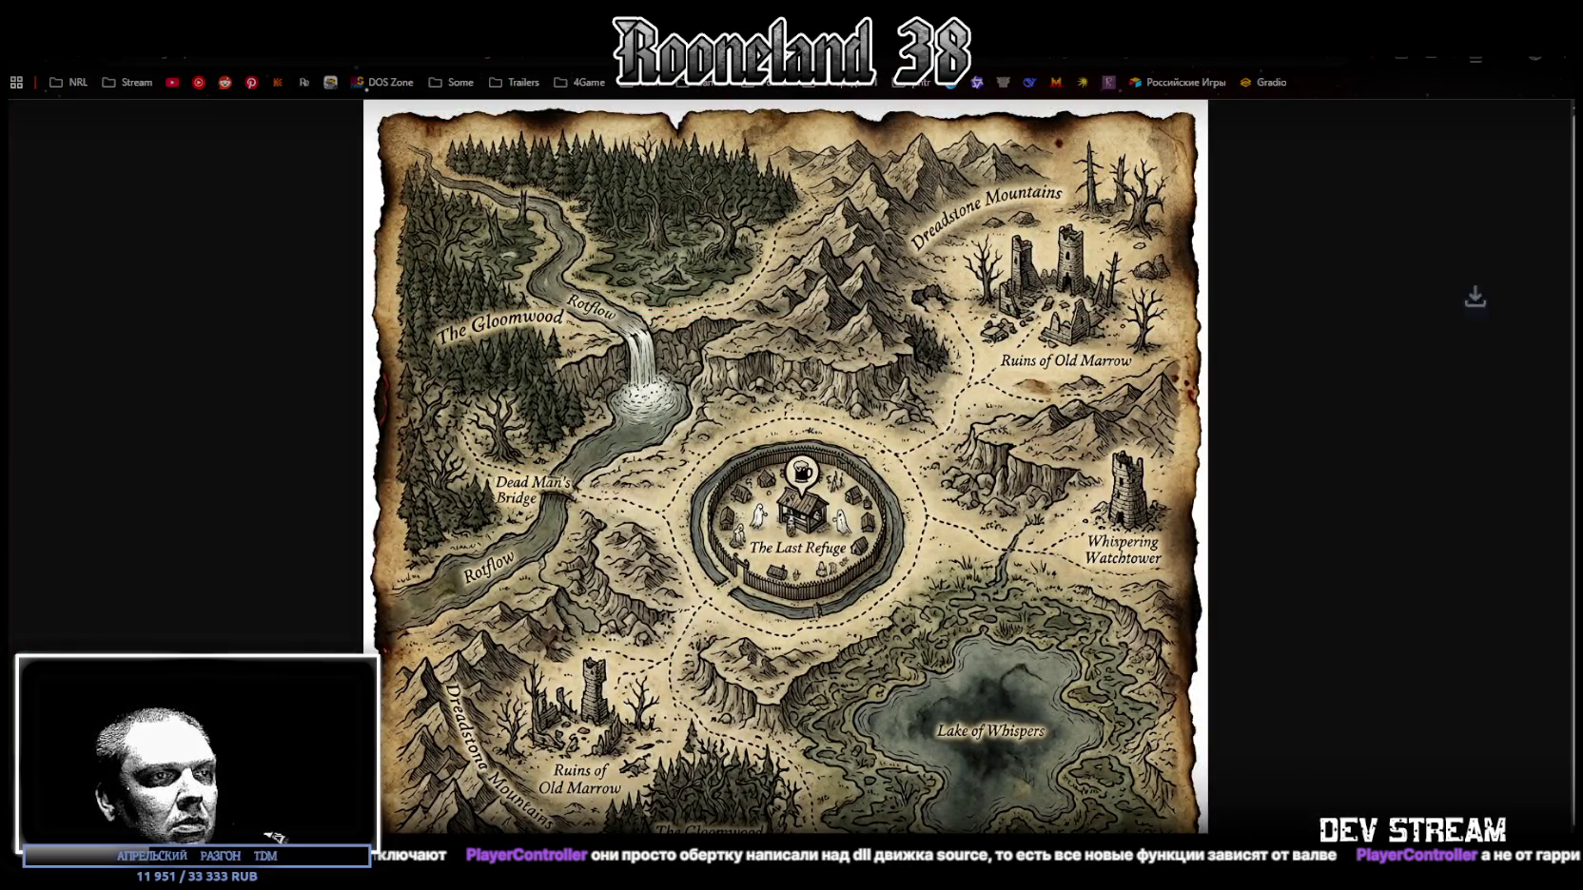
key(Escape)
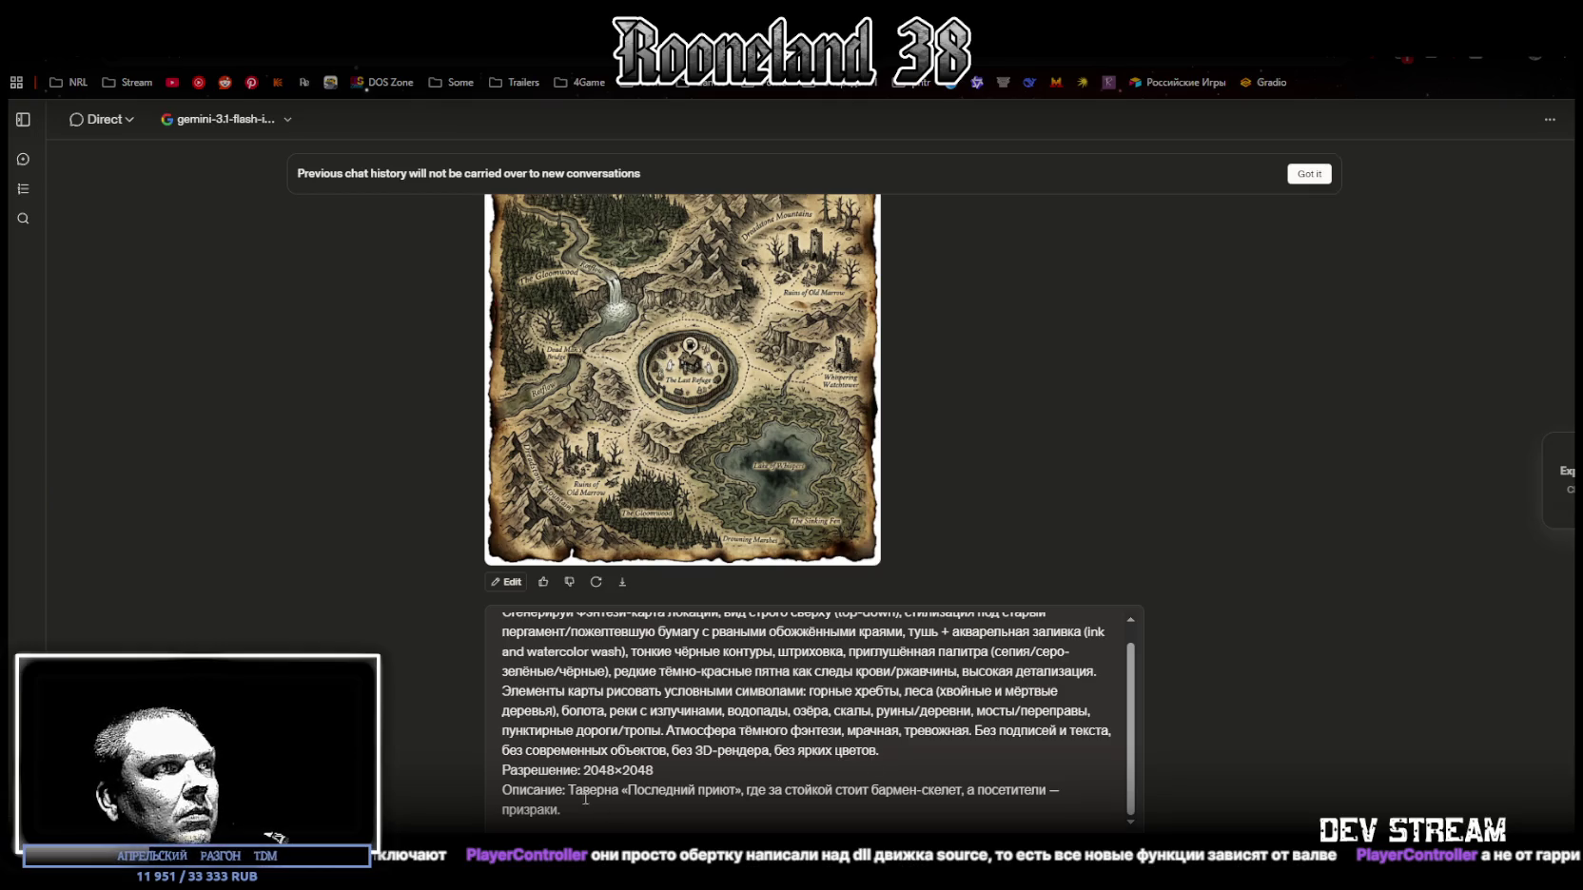
Step: Change the prompt's description to an icy cave with fang-like stalactites and frozen adventurers, and send it
drag(569, 790, 586, 815)
text(Ледяная пещера с сталактитами, похожими на клыки, и замерзшими телами искателей приключений.)
key(ctrl+a)
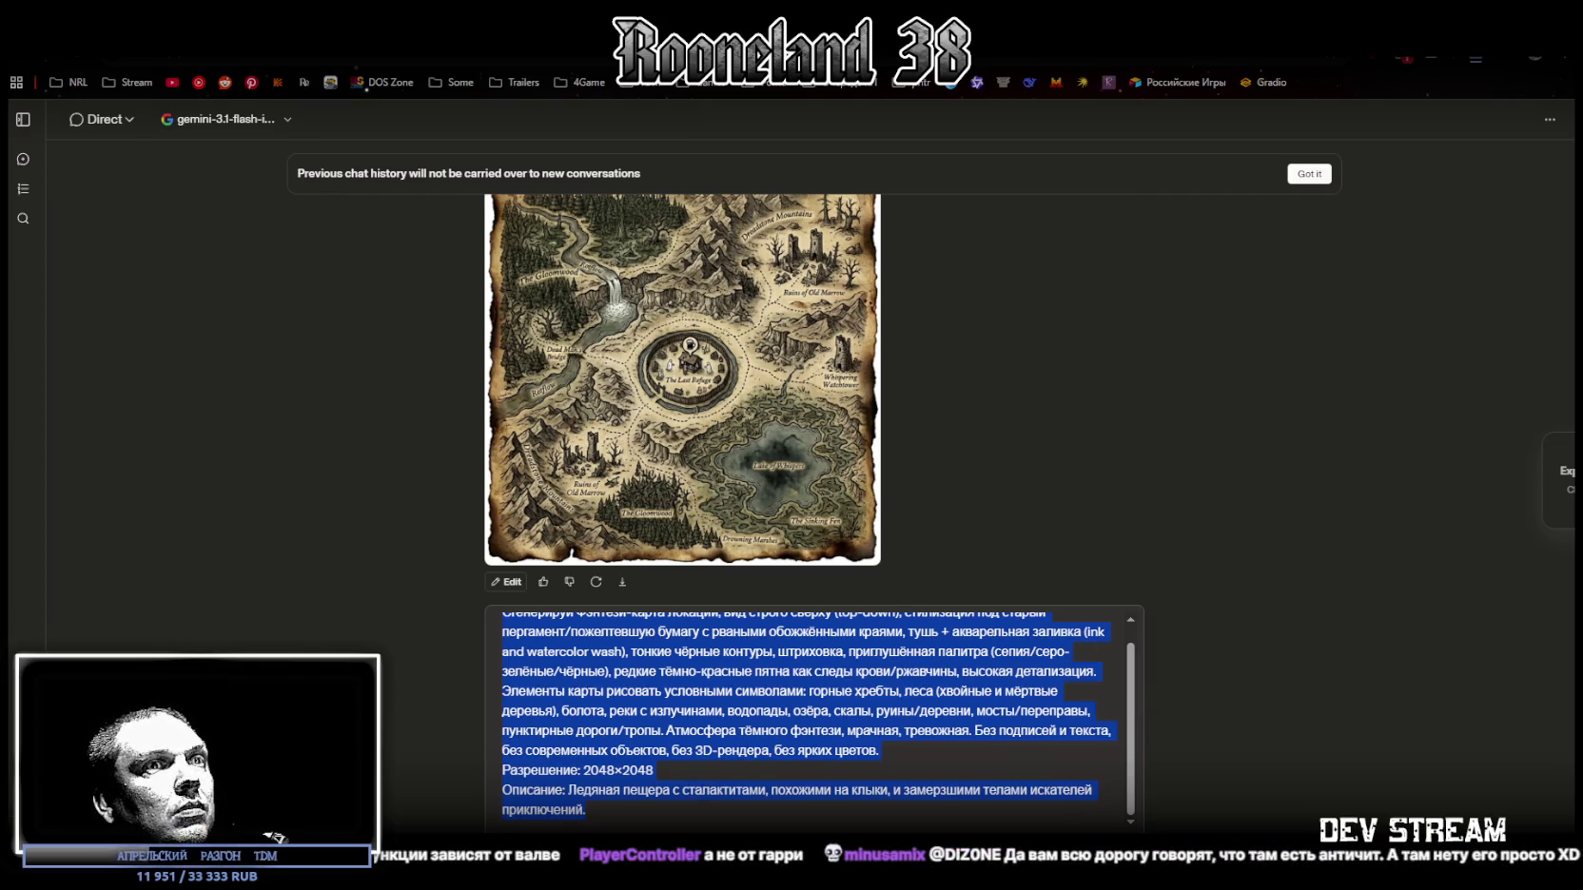
key(Return)
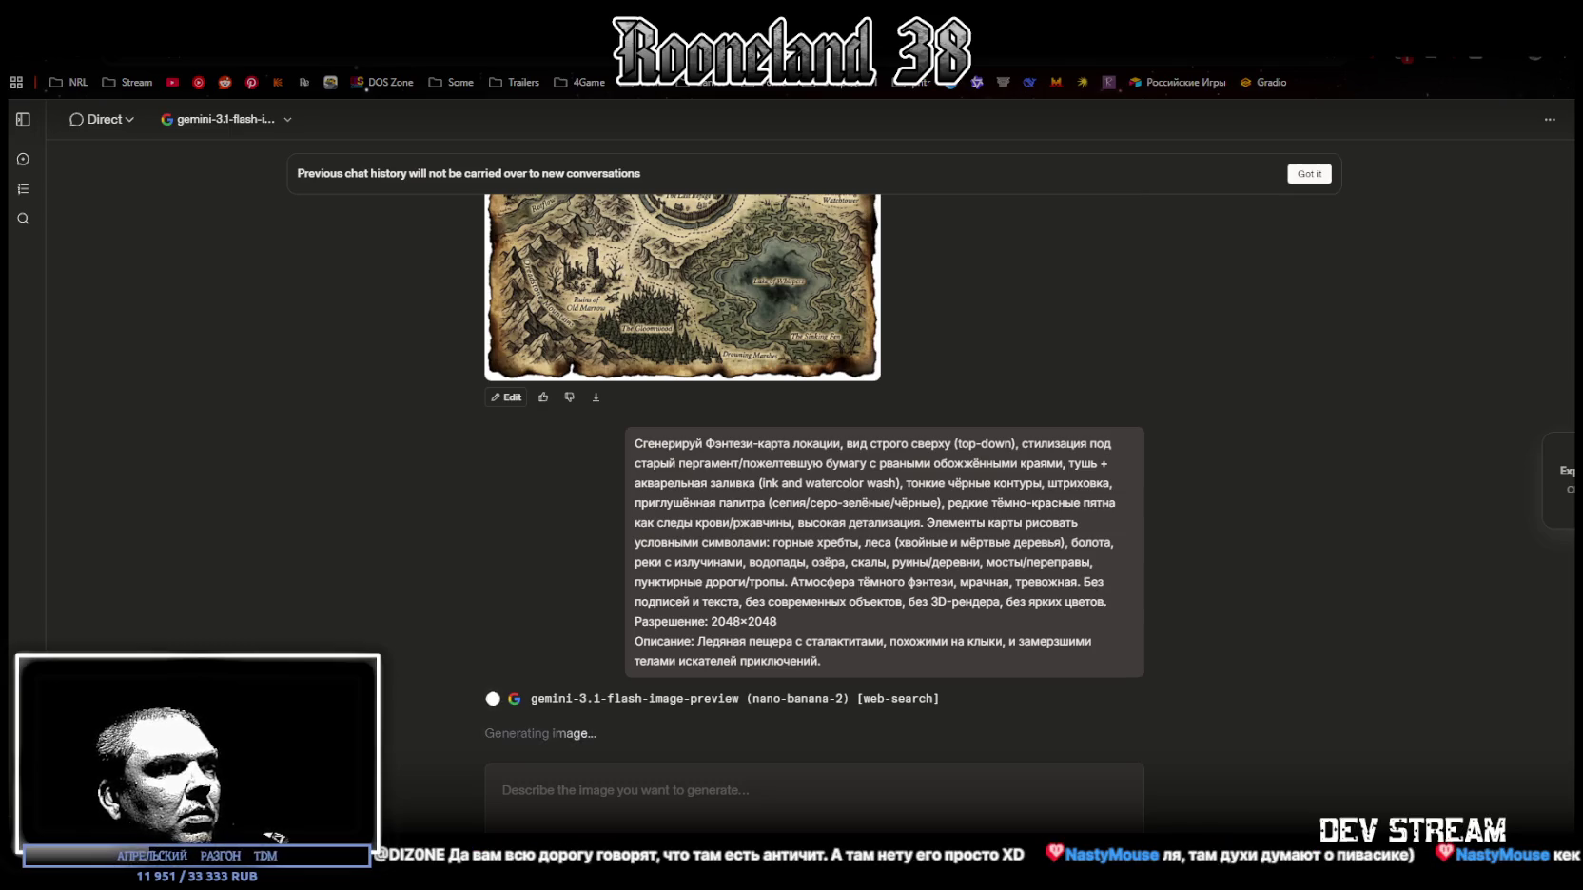
key(alt+Tab)
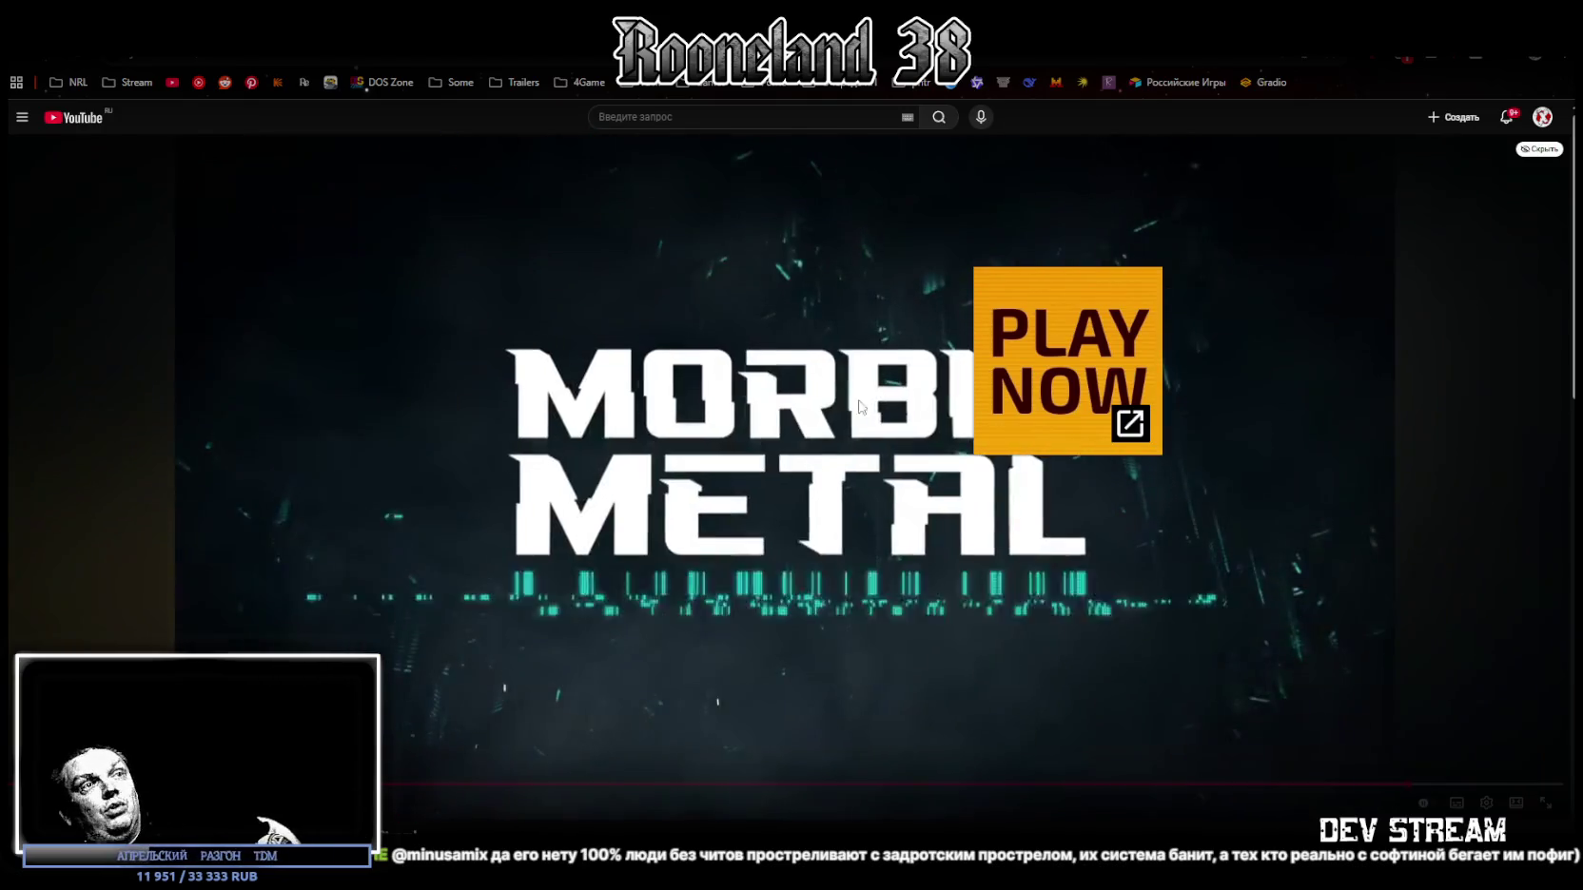
Step: Switch from YouTube back to the LMArena chat showing the finished ice cave map
key(ctrl+Tab)
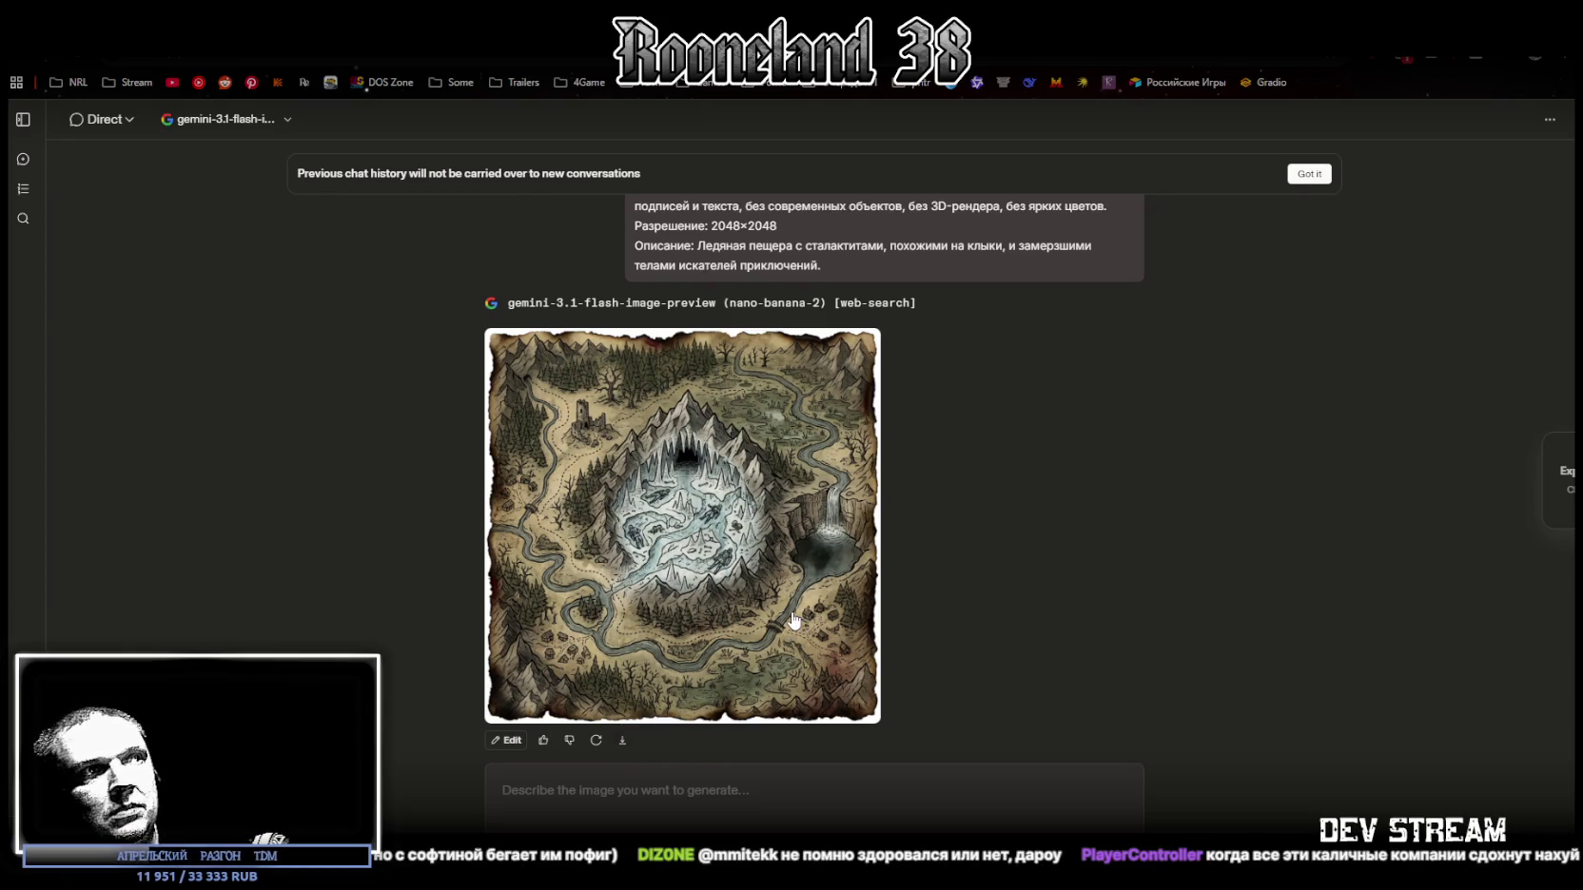
Step: Paste the ice-cave map prompt back into the LMArena message box
scroll(801, 511, up, 2)
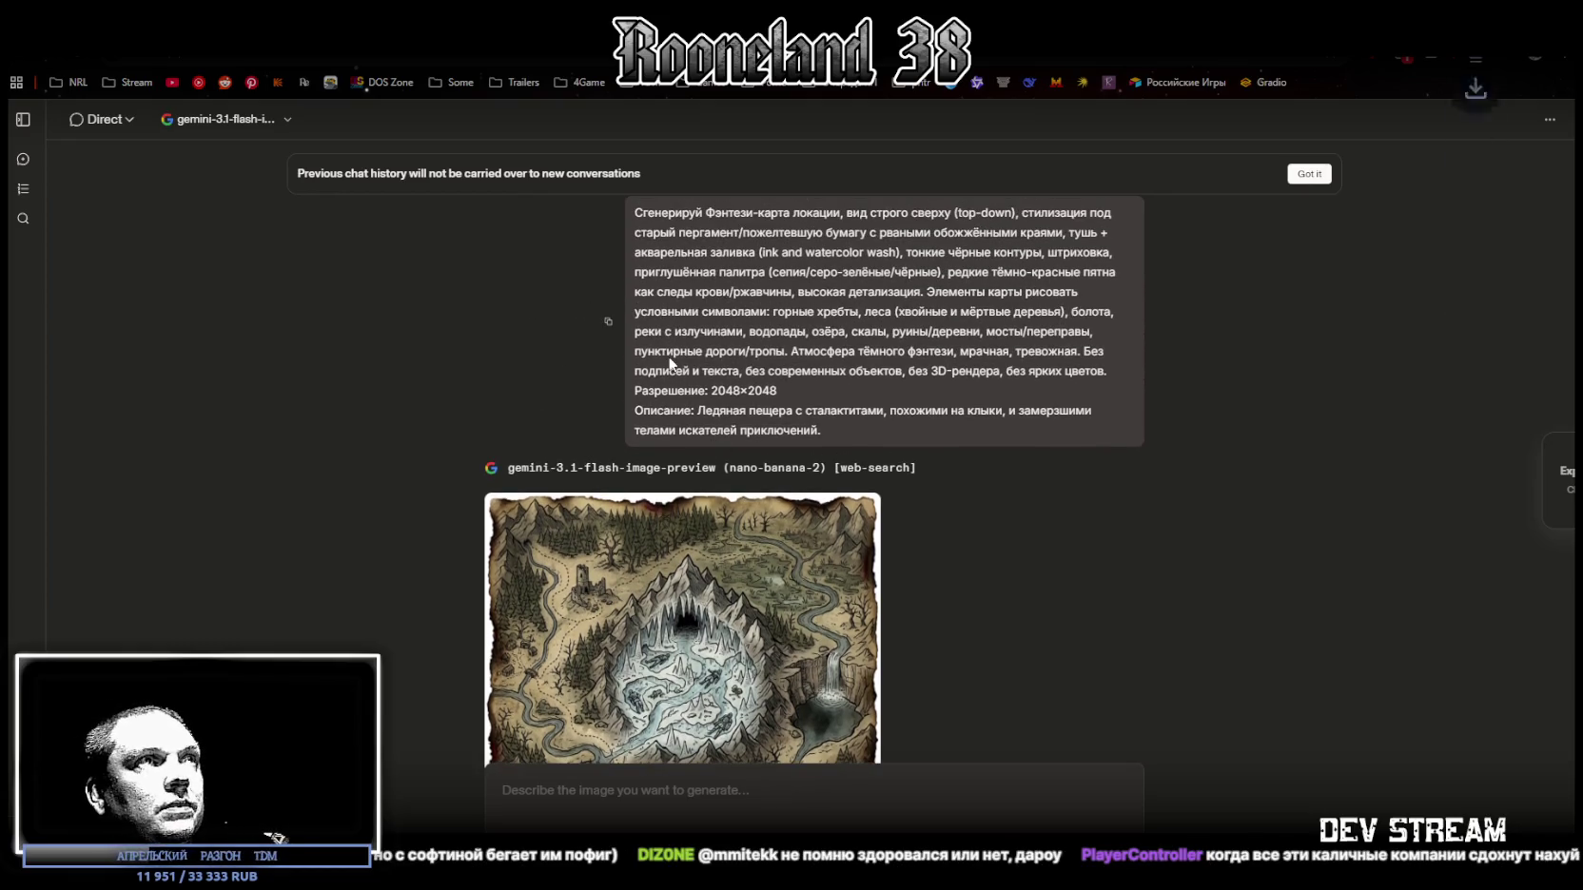
click(728, 789)
text(Сгенерируй Фэнтези-карта локации, вид строго сверху (top-down), стилизация под старый пергамент/пожелтевшую бумагу с рваными обожжёнными краями, тушь + акварельная заливка (ink and watercolor wash), тонкие чёрные контуры, штриховка, приглушённая палитра (сепия/серо-зелёные/чёрные), редкие тёмно-красные пятна как следы крови/ржавчины, высокая детализация. Элементы карты рисовать условными символами: горные хребты, леса (хвойные и мёртвые деревья), болота, реки с излучинами, водопады, озёра, скалы, руины/деревни, мосты/переправы, пунктирные дороги/тропы. Атмосфера тёмного фэнтези, мрачная, тревожная. Без подписей и текста, без современных объектов, без 3D-рендера, без ярких цветов. Разрешение: 2048×2048 Описание: Ледяная пещера с сталактитами, похожими на клыки, и замерзшими телами искателей приключений.)
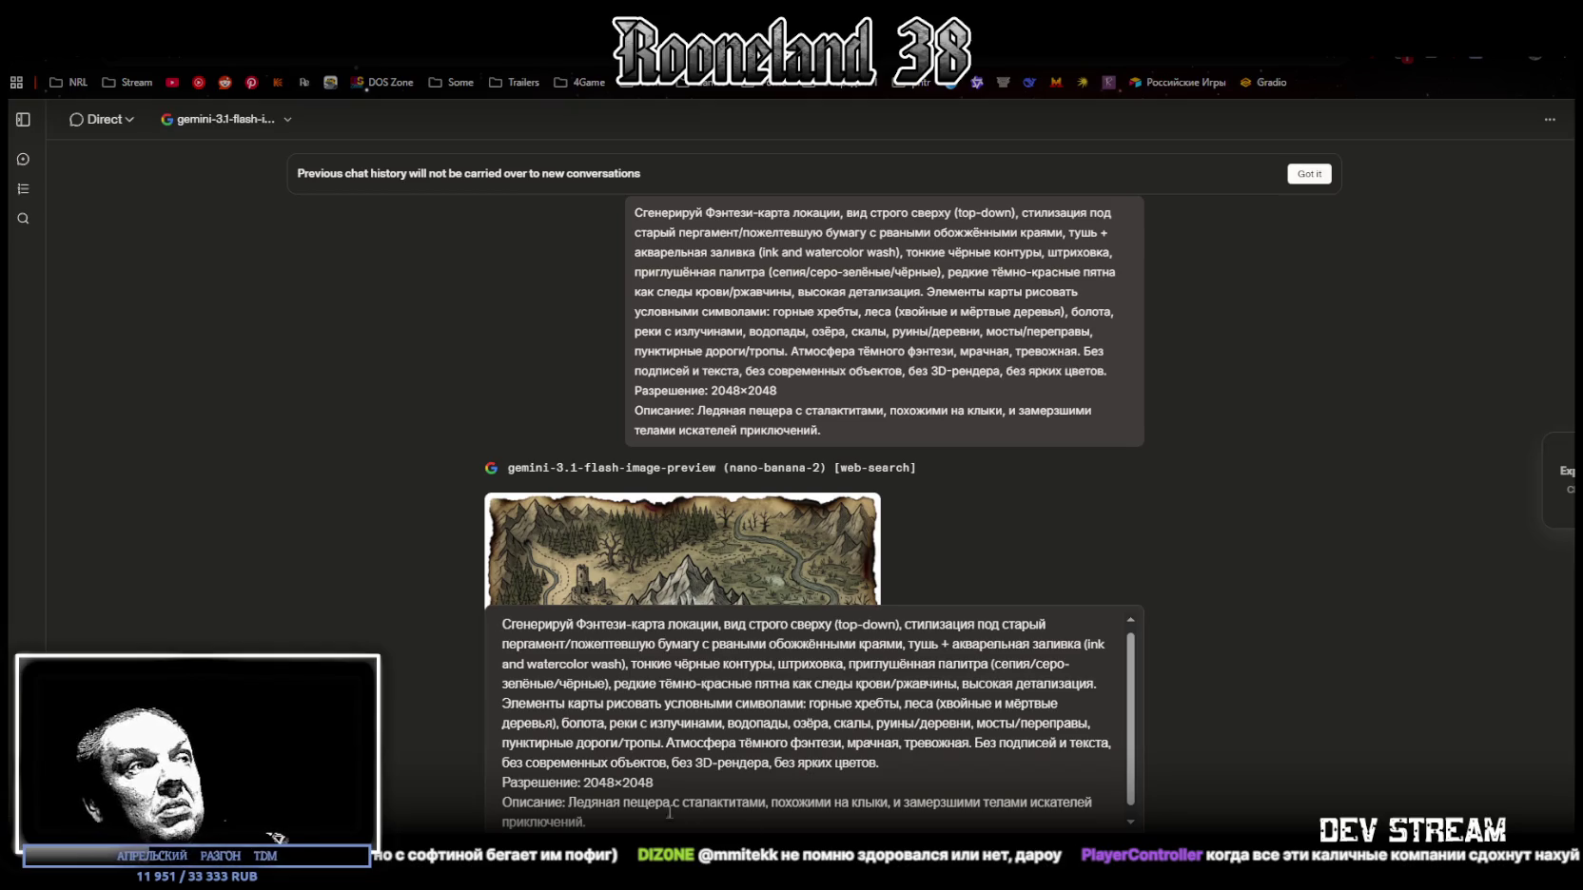
Step: Change the description to a post-war battlefield with rusted armour and banners, send it, and review the map
drag(569, 802, 586, 822)
text(Поле битвы после великой войны, усеянное ржавыми доспехами и воткнутыми в землю знаменами.)
key(Return)
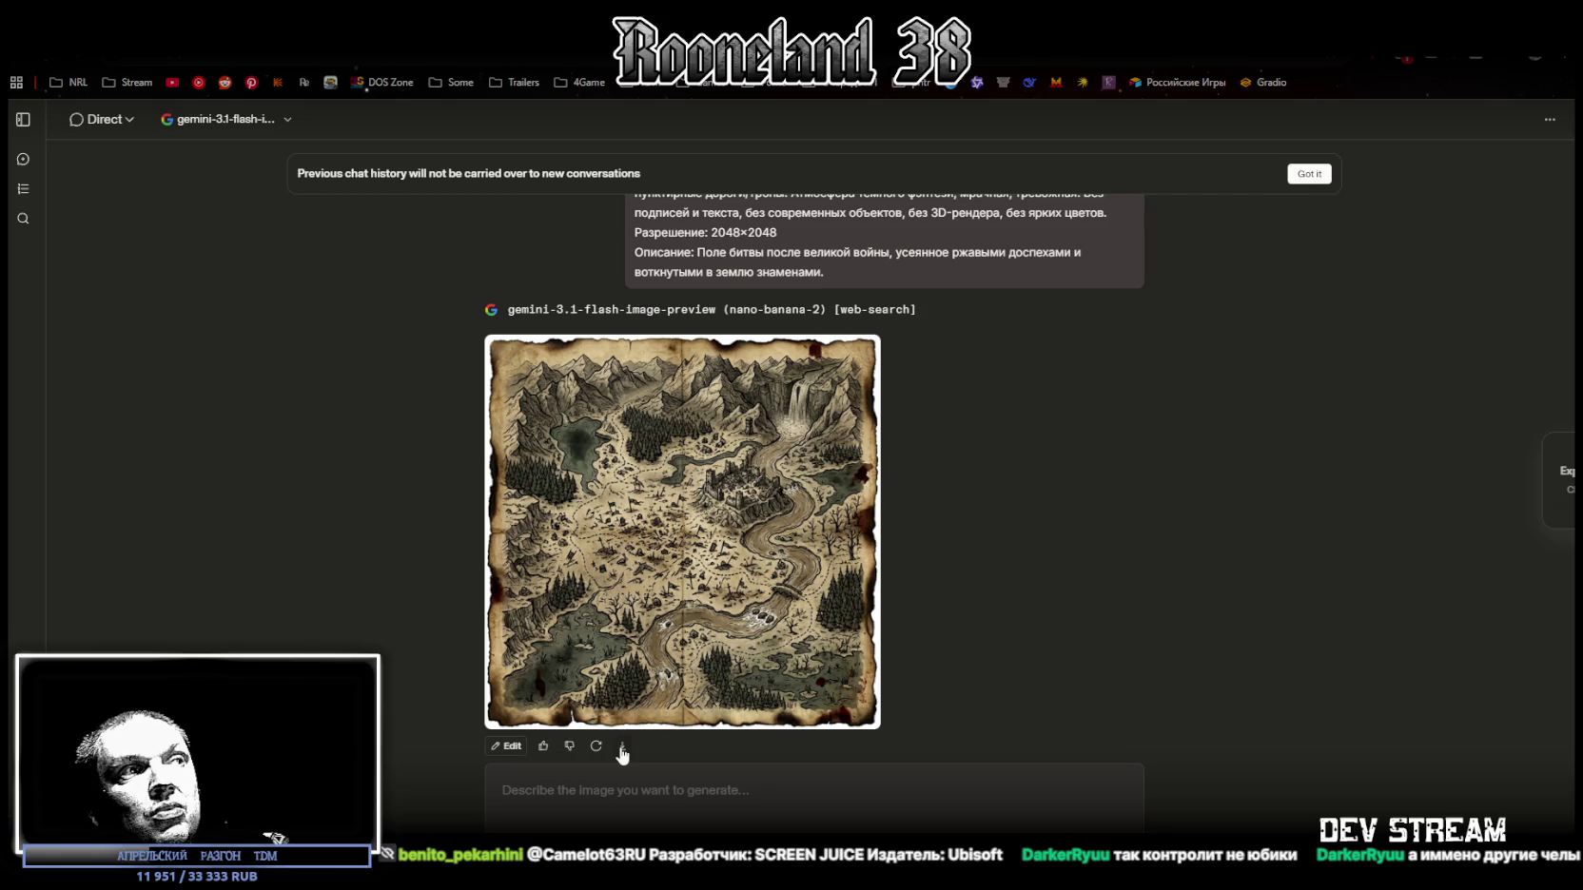
scroll(1014, 510, up, 2)
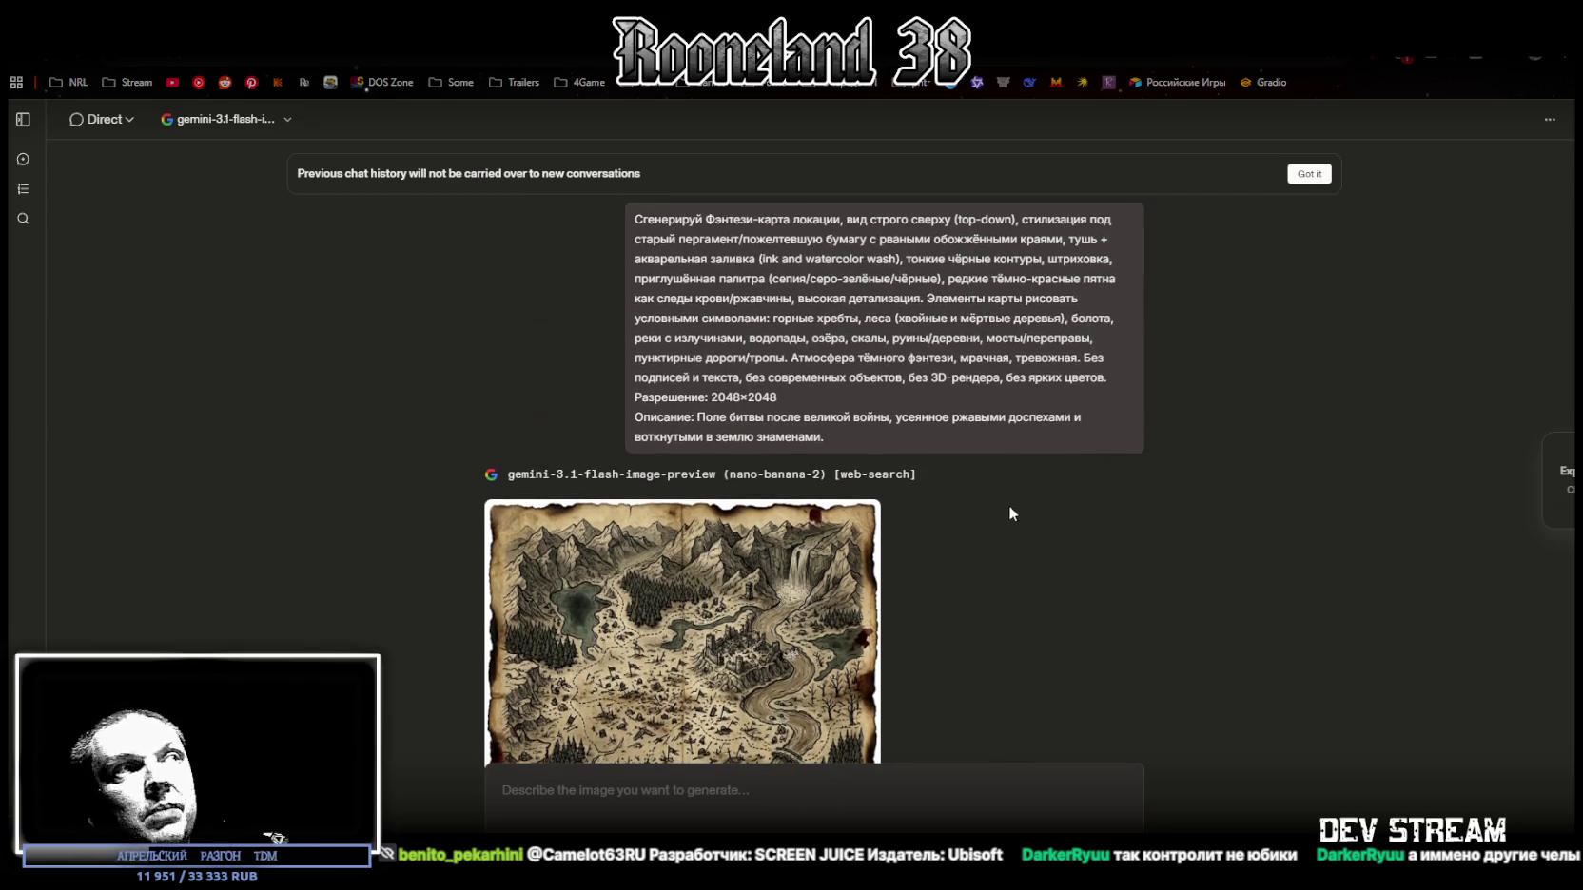
click(610, 329)
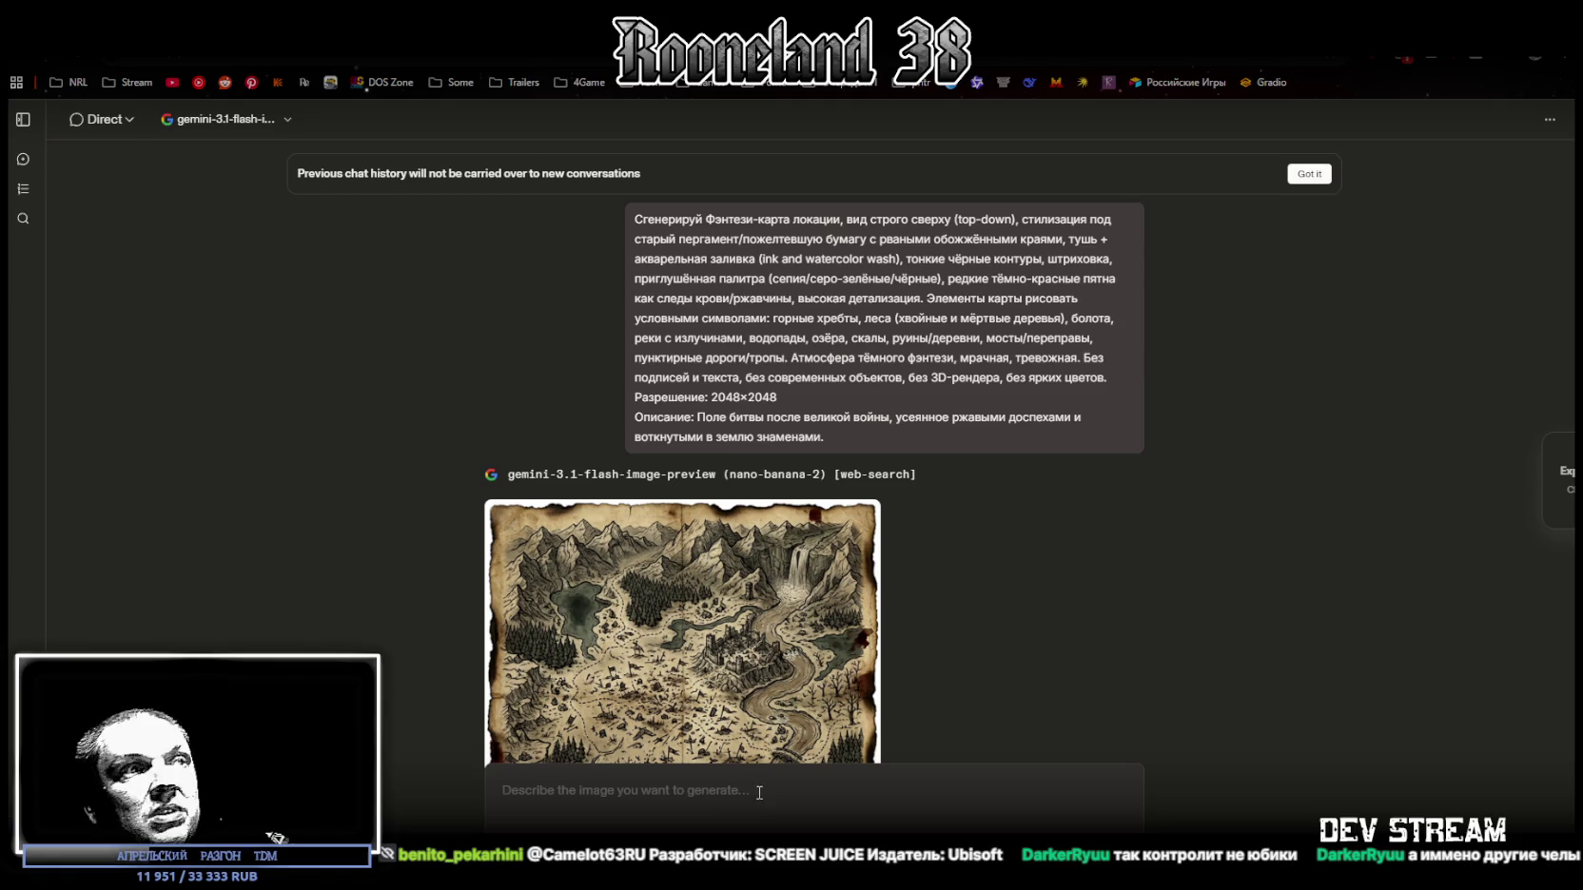
Step: Paste the saved map prompt, change its description to a cursed doll village, and send it
click(726, 801)
text(Сгенерируй Фэнтези-карта локации, вид строго сверху (top-down), стилизация под старый пергамент/пожелтевшую бумагу с рваными обожжёнными краями, тушь + акварельная заливка (ink and watercolor wash), тонкие чёрные контуры, штриховка, приглушённая палитра (сепия/серо-зелёные/чёрные), редкие тёмно-красные пятна как следы крови/ржавчины, высокая детализация. Элементы карты рисовать условными символами: горные хребты, леса (хвойные и мёртвые деревья), болота, реки с излучинами, водопады, озёра, скалы, руины/деревни, мосты/переправы, пунктирные дороги/тропы. Атмосфера тёмного фэнтези, мрачная, тревожная. Без подписей и текста, без современных объектов, без 3D-рендера, без ярких цветов. Разрешение: 2048×2048 Описание: Поле битвы после великой войны, усеянное ржавыми доспехами и воткнутыми в землю знаменами.)
scroll(1225, 539, down, 4)
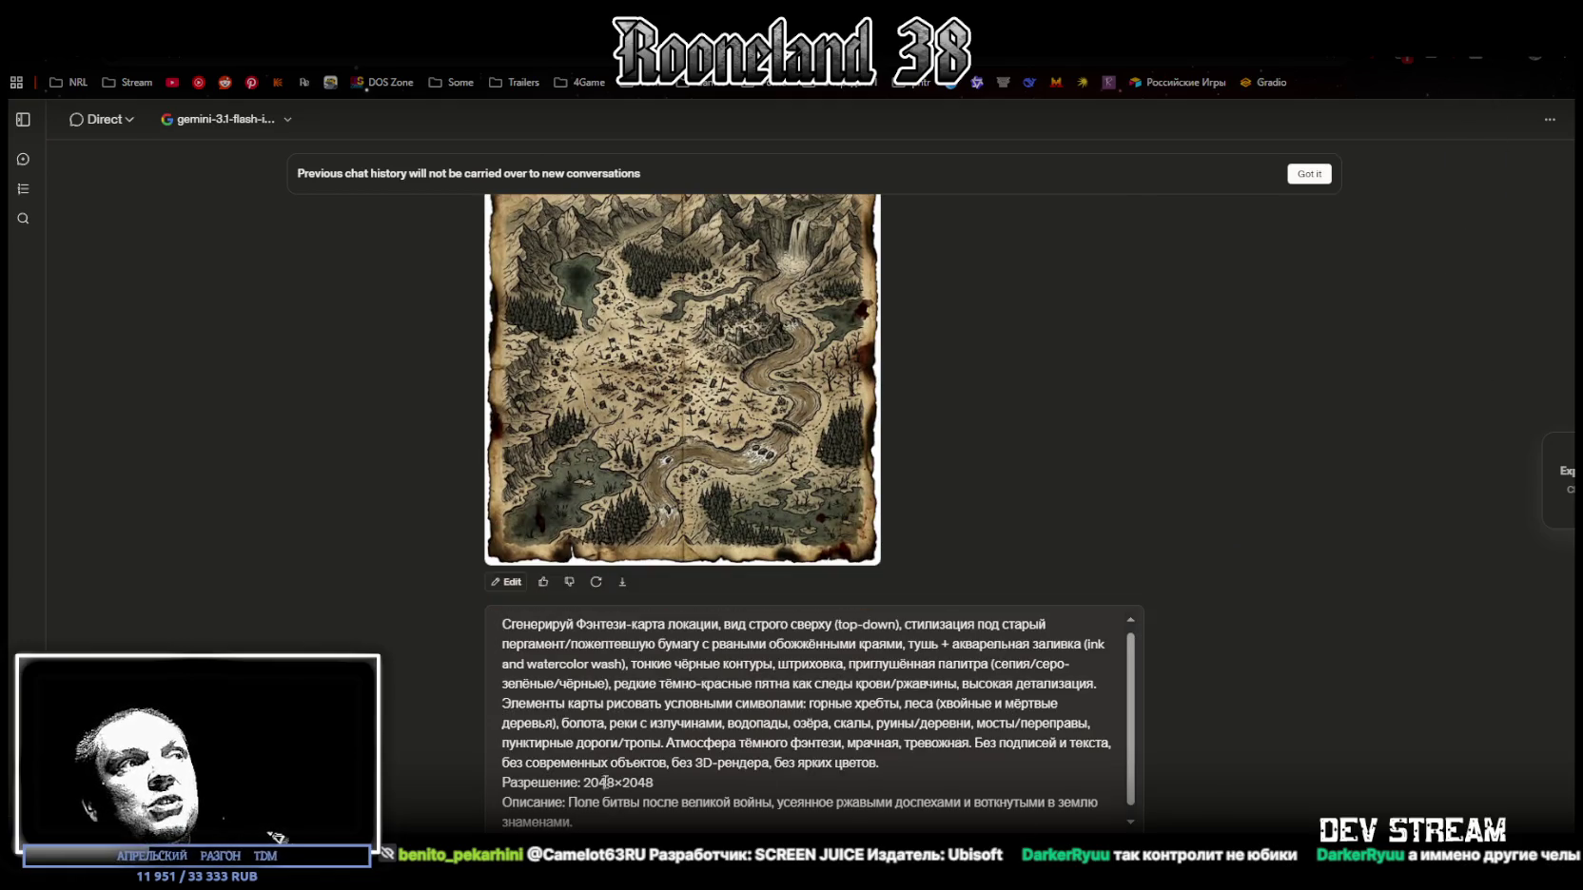
drag(569, 803, 580, 824)
text(Деревня проклятых кукол, где деревянные фигуры смотрят пустыми глазницами из окон домов.)
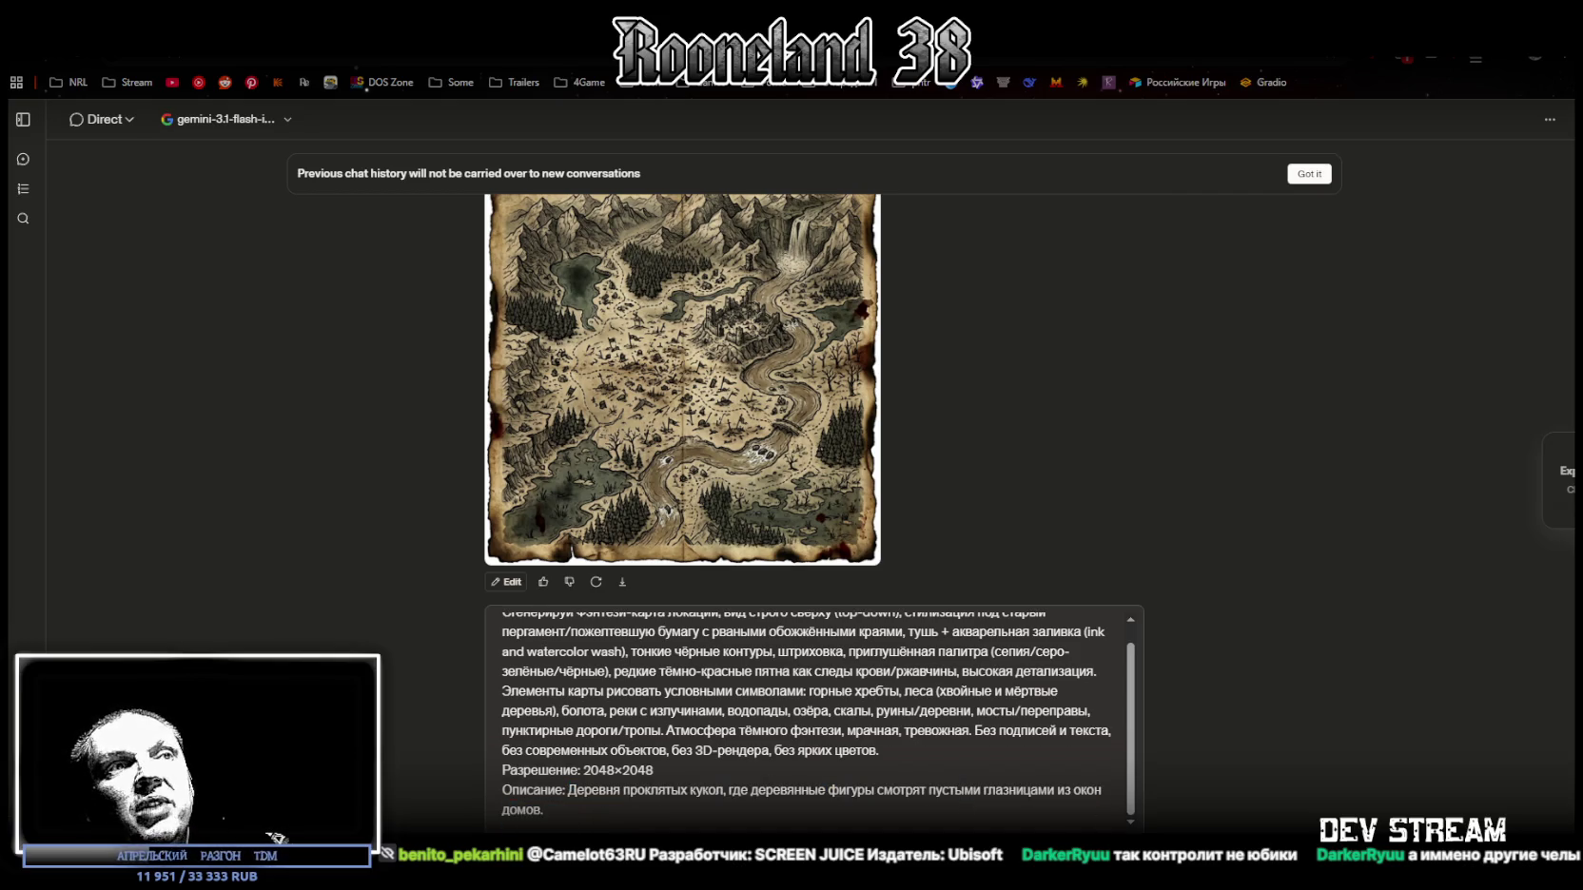
key(Return)
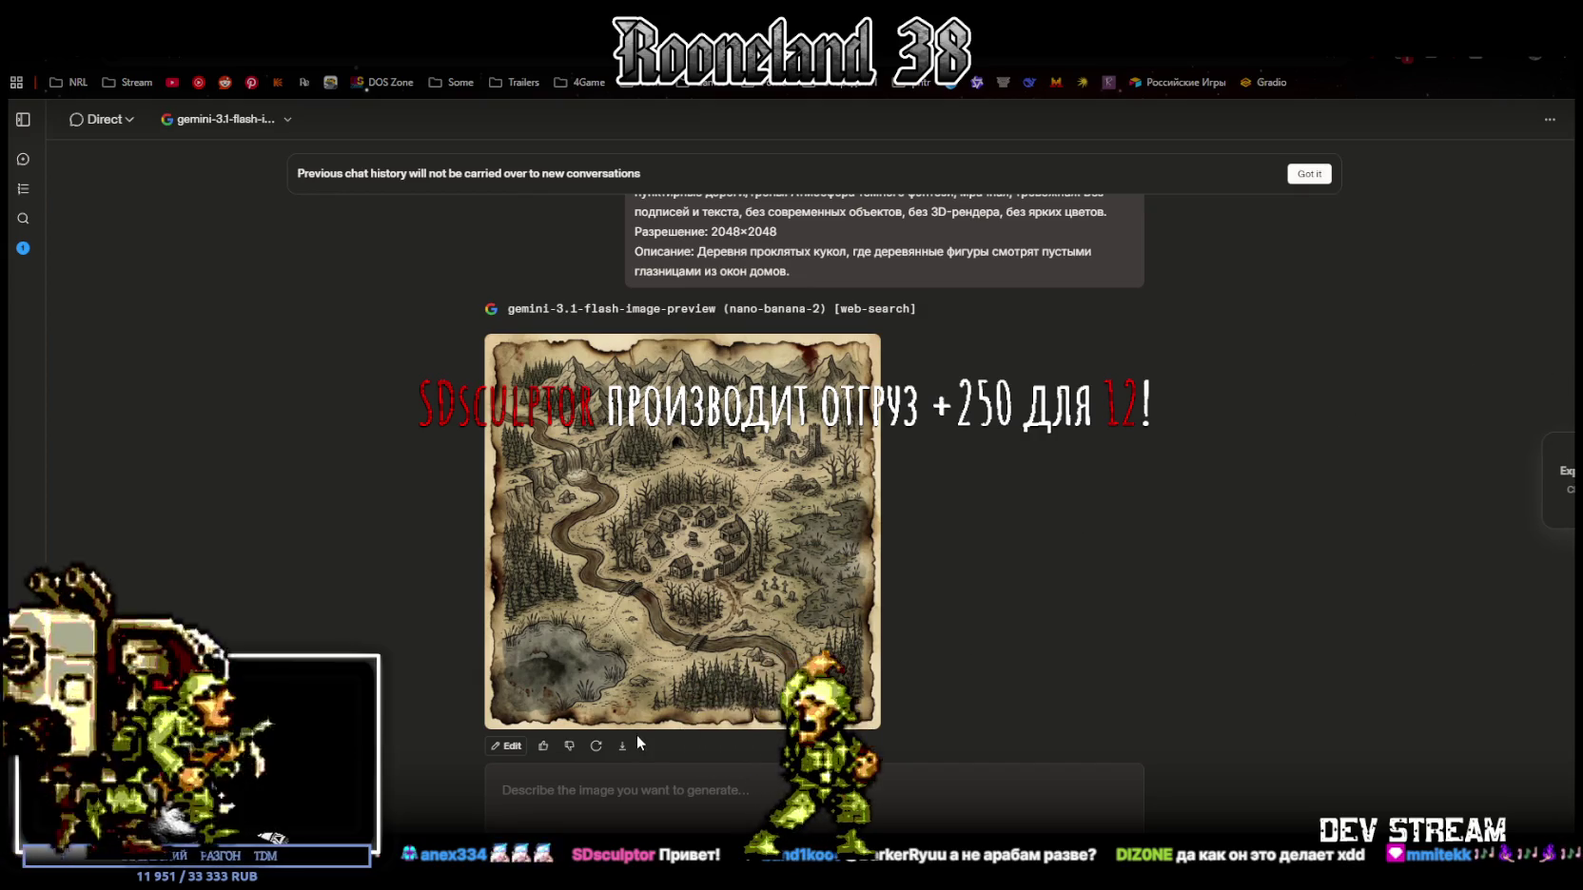
Step: Paste the map prompt with a traitors' prison of black iron cages as its description, and send it
scroll(720, 753, up, 2)
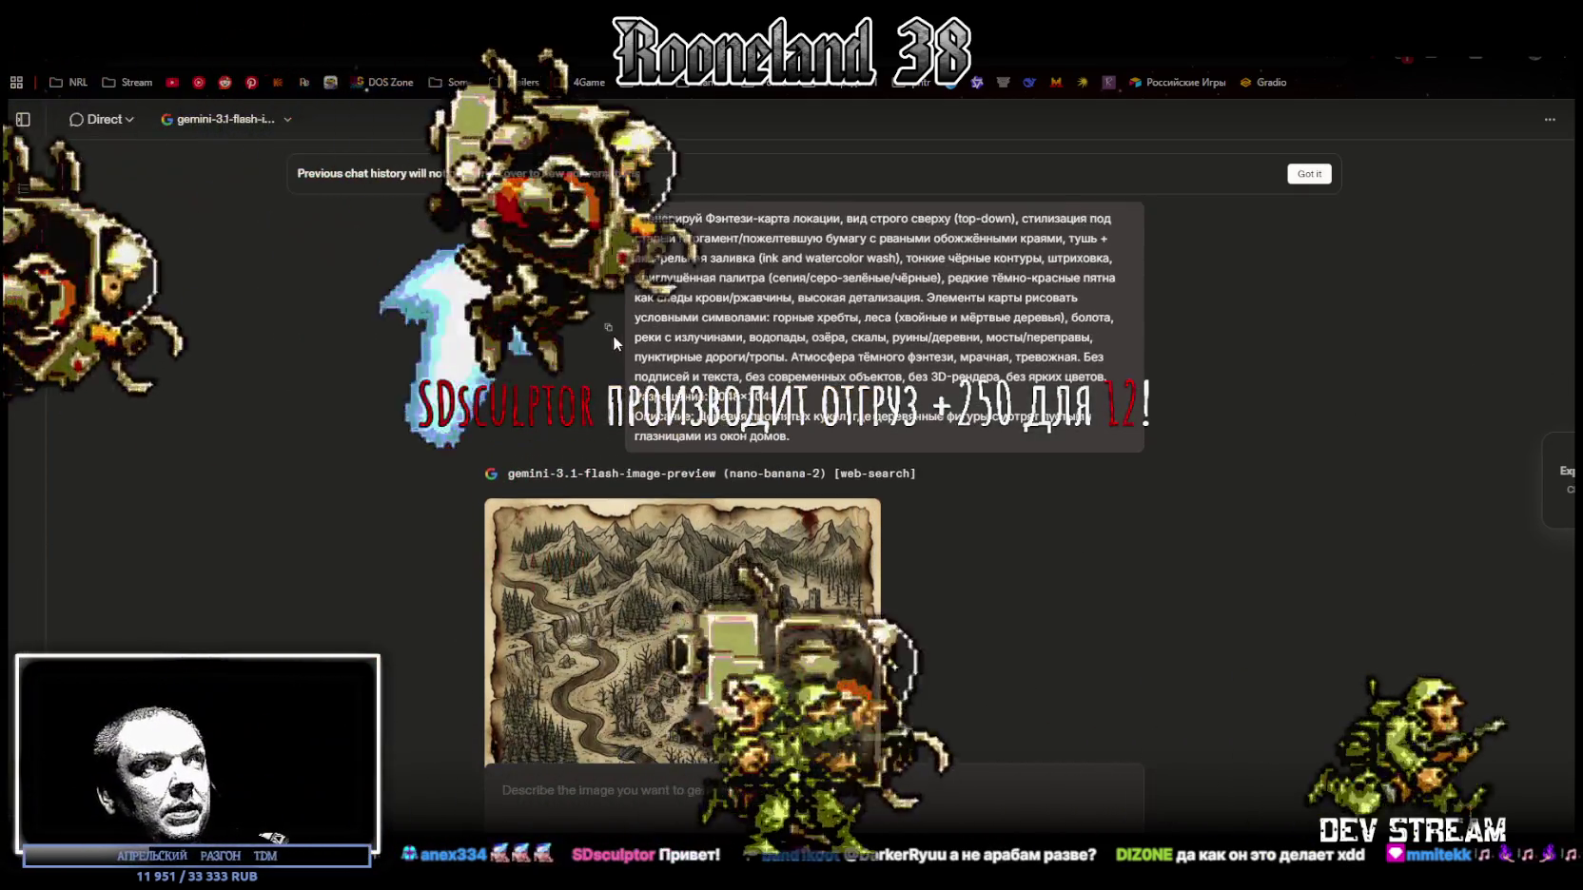
text(Сгенерируй Фэнтези-карта локации, вид строго сверху (top-down), стилизация под старый пергамент/пожелтевшую бумагу с рваными обожжёнными краями, тушь + акварельная заливка (ink and watercolor wash), тонкие чёрные контуры, штриховка, приглушённая палитра (сепия/серо-зелёные/чёрные), редкие тёмно-красные пятна как следы крови/ржавчины, высокая детализация. Элементы карты рисовать условными символами: горные хребты, леса (хвойные и мёртвые деревья), болота, реки с излучинами, водопады, озёра, скалы, руины/деревни, мосты/переправы, пунктирные дороги/тропы. Атмосфера тёмного фэнтези, мрачная, тревожная. Без подписей и текста, без современных объектов, без 3D-рендера, без ярких цветов. Разрешение: 2048×2048 Описание: Деревня проклятых кукол, где деревянные фигуры смотрят пустыми глазницами из окон домов.)
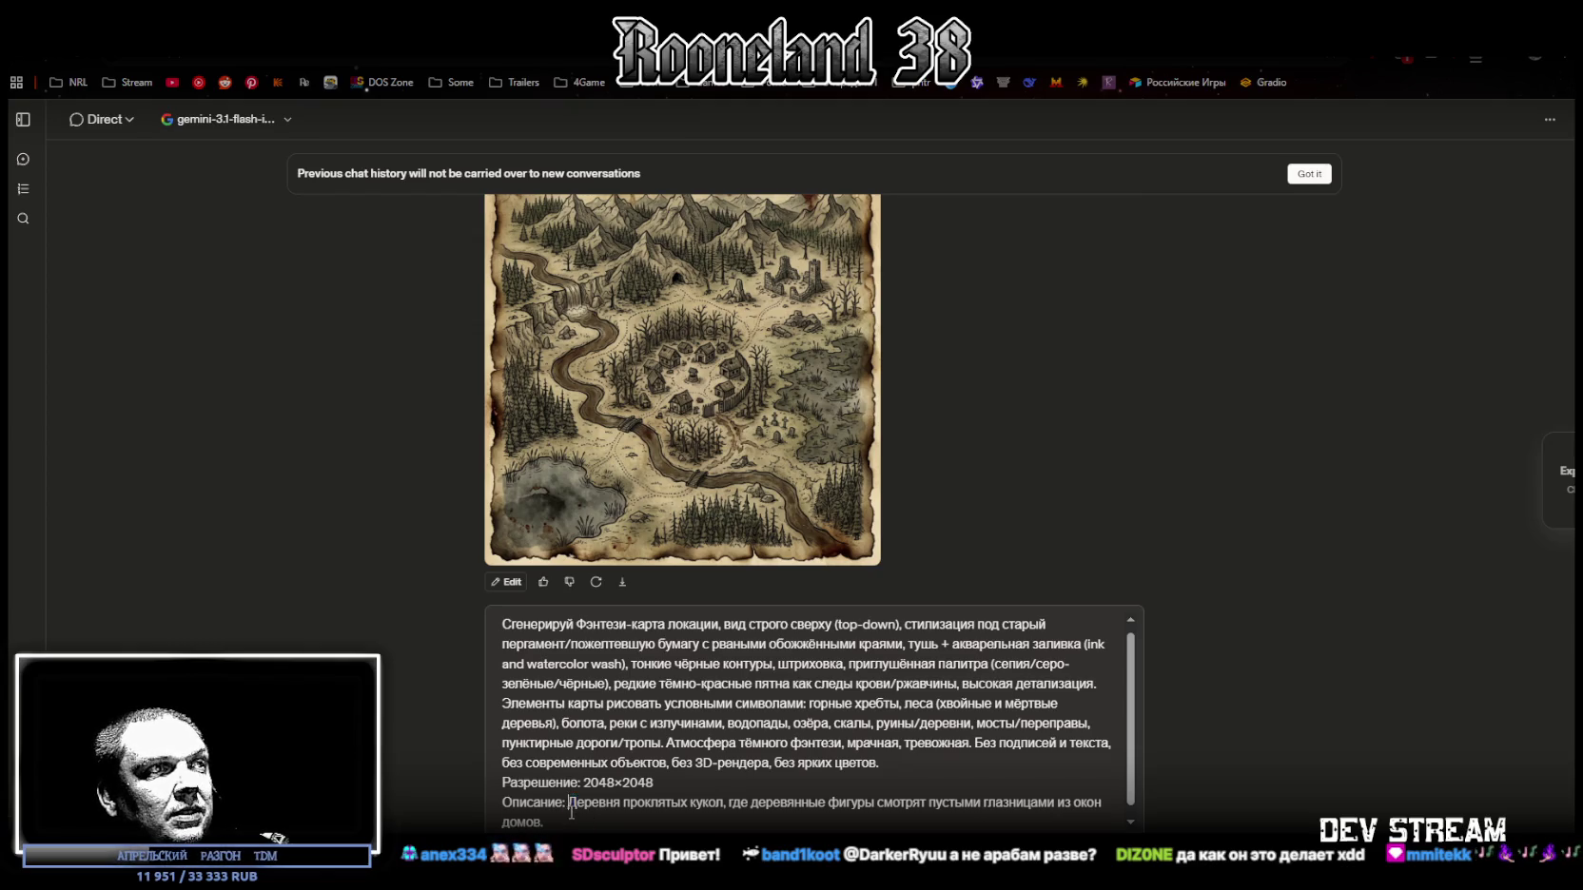
drag(569, 803, 618, 816)
text(Тюрьма для изменников, где клетки сделаны из черного железа, а внутри клубится тьма.)
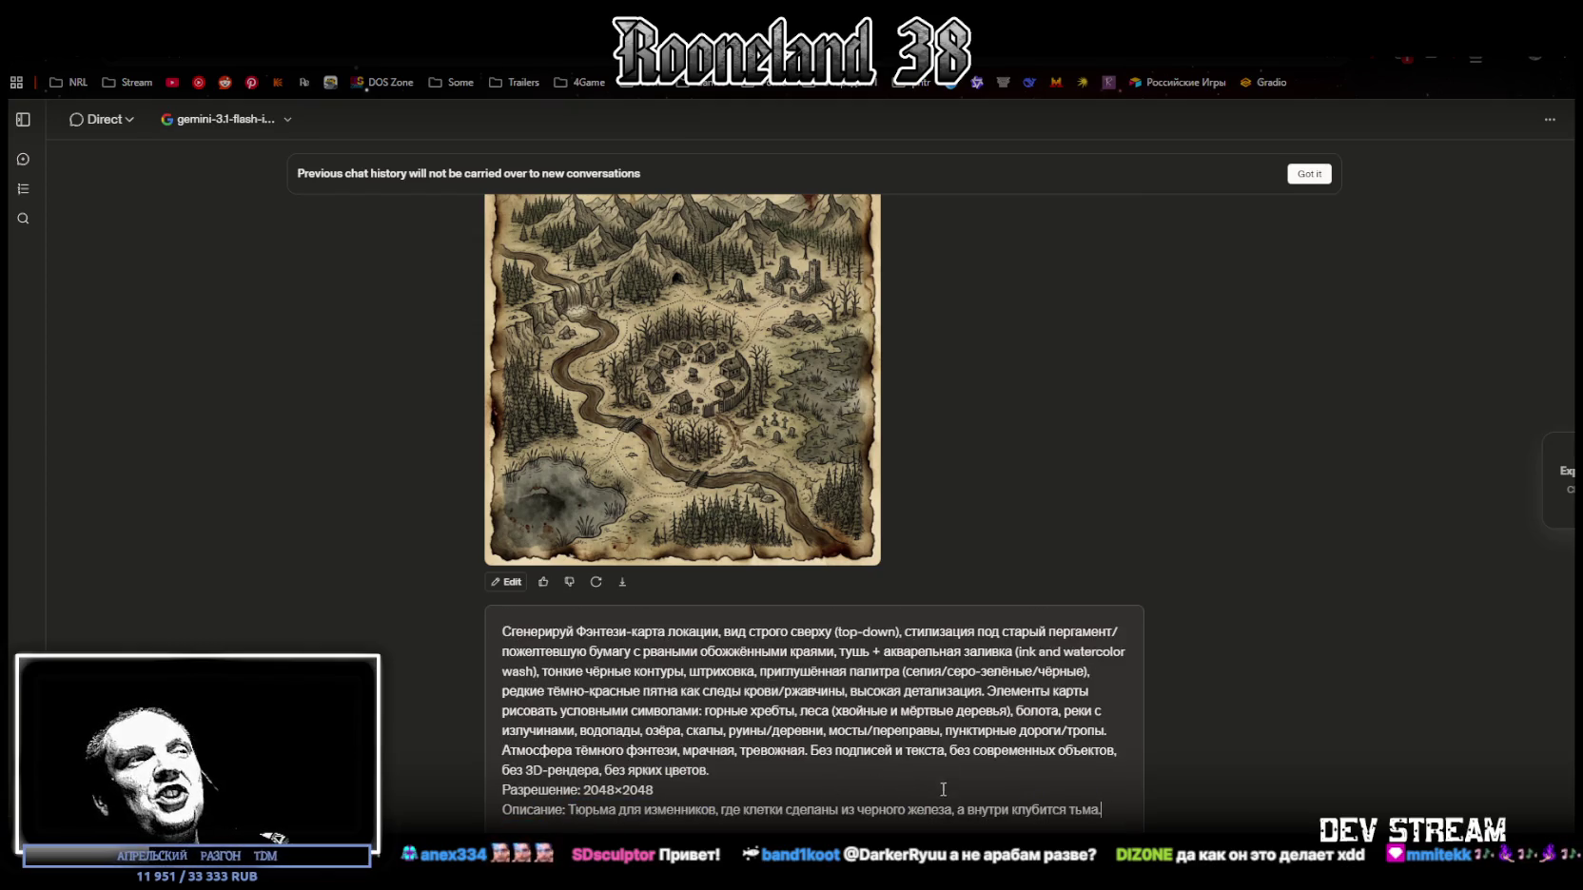
key(Return)
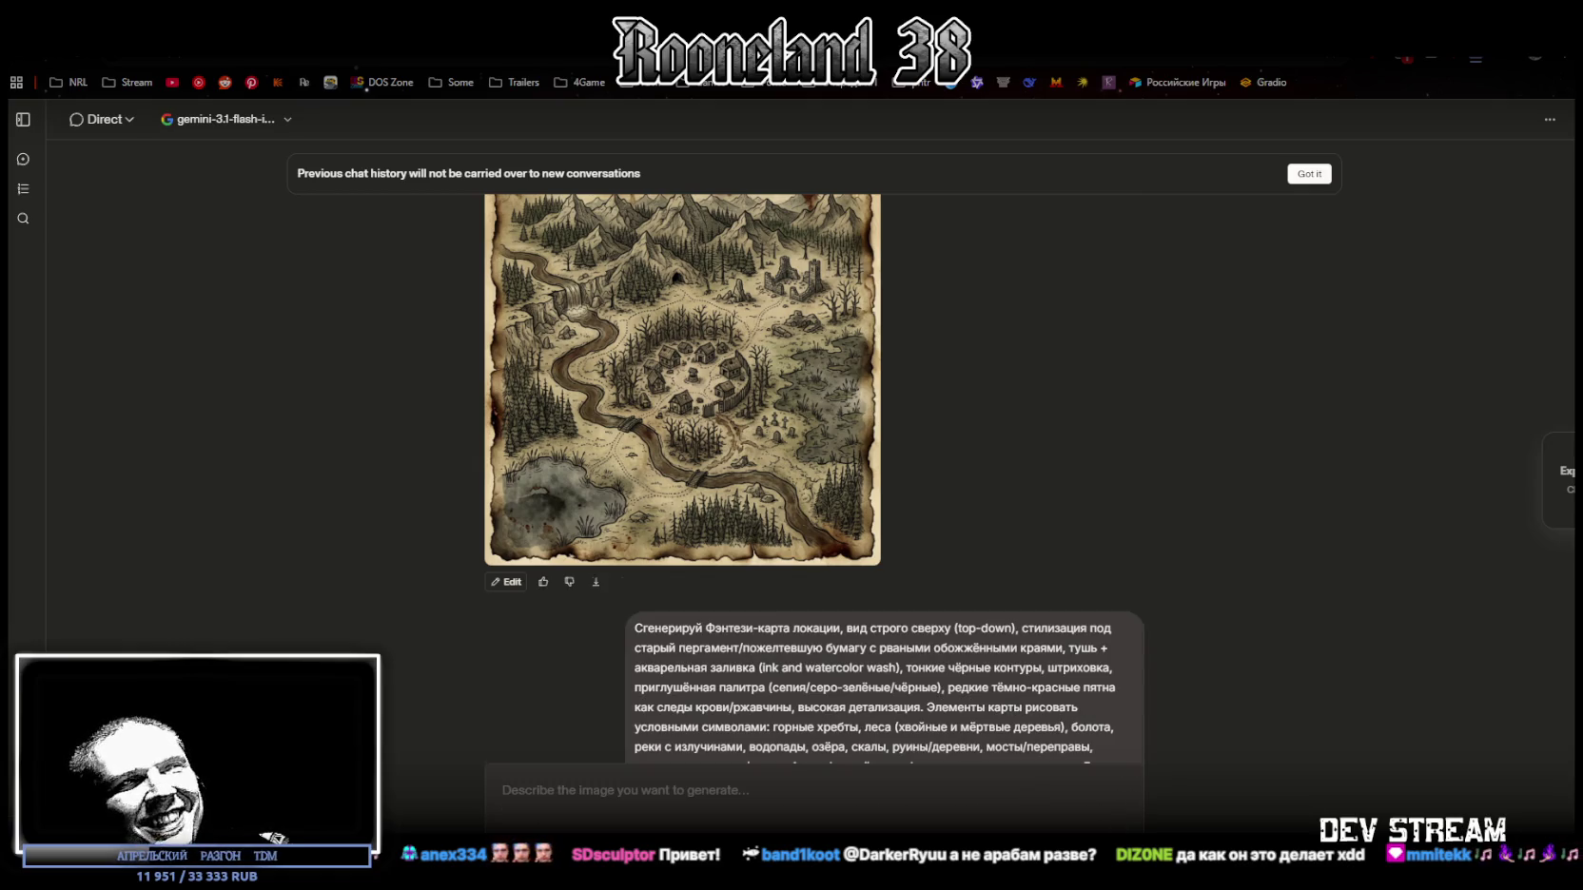
click(694, 426)
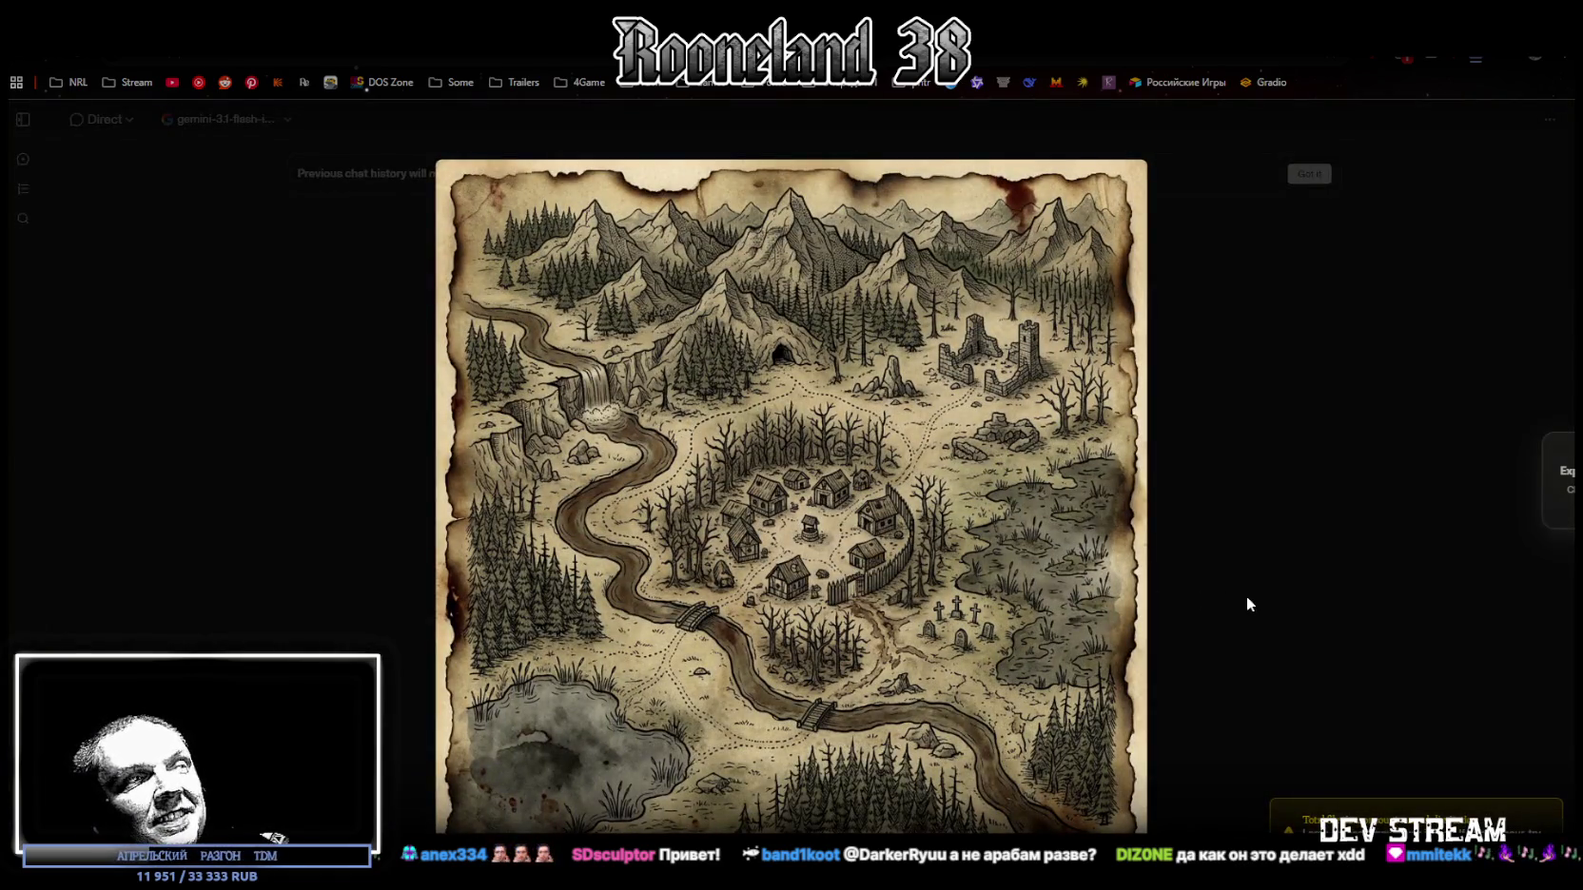
Step: Close the full-size village map, leaving the finished prison fortress map in the chat
click(1258, 398)
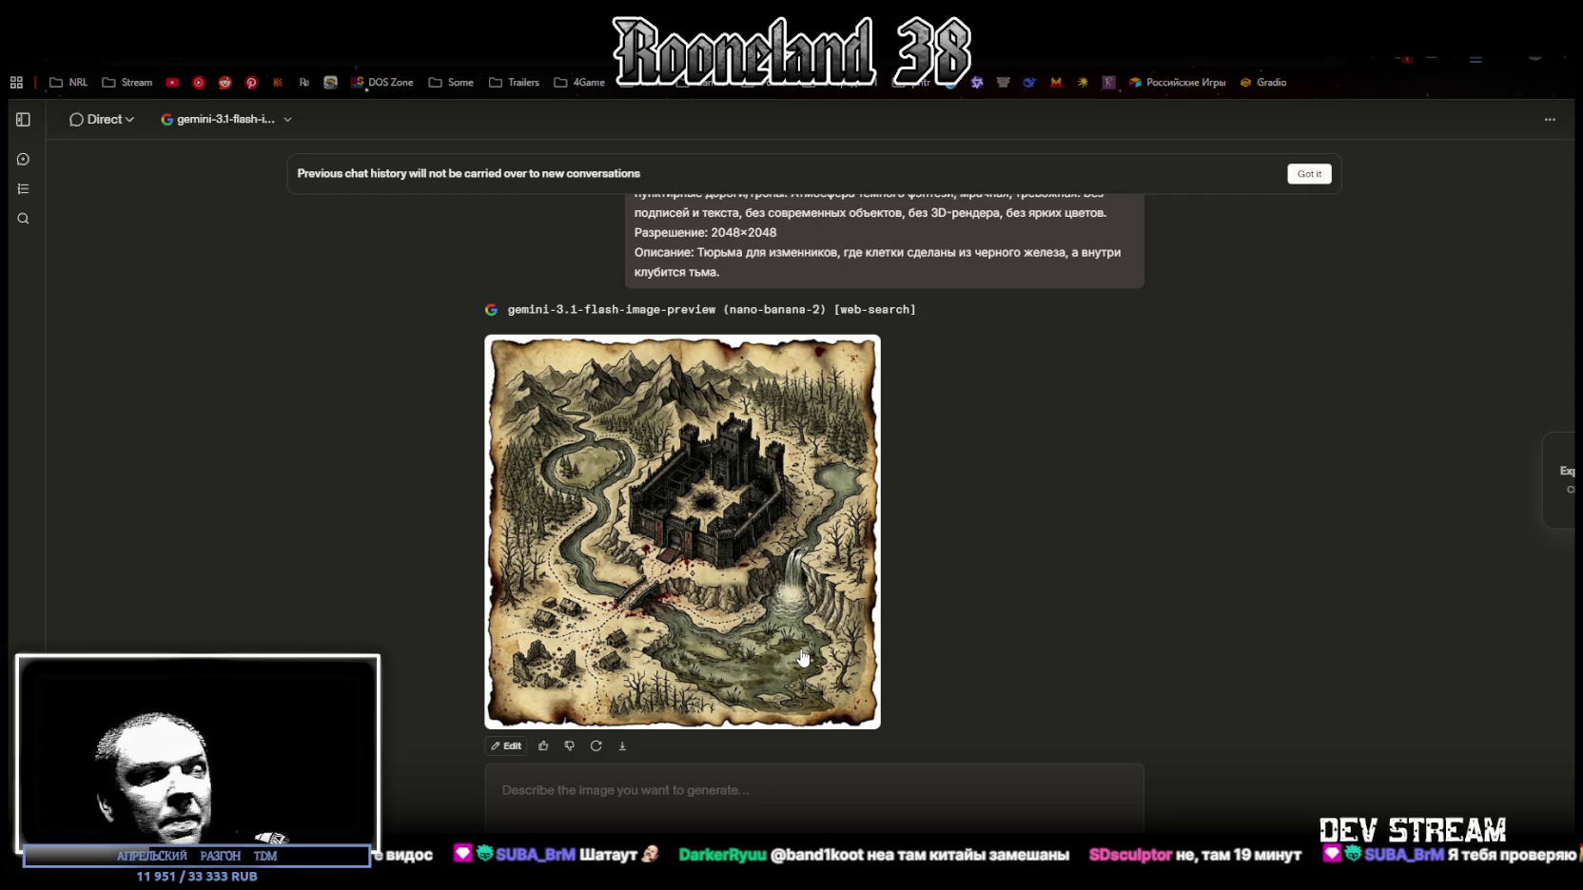
click(732, 553)
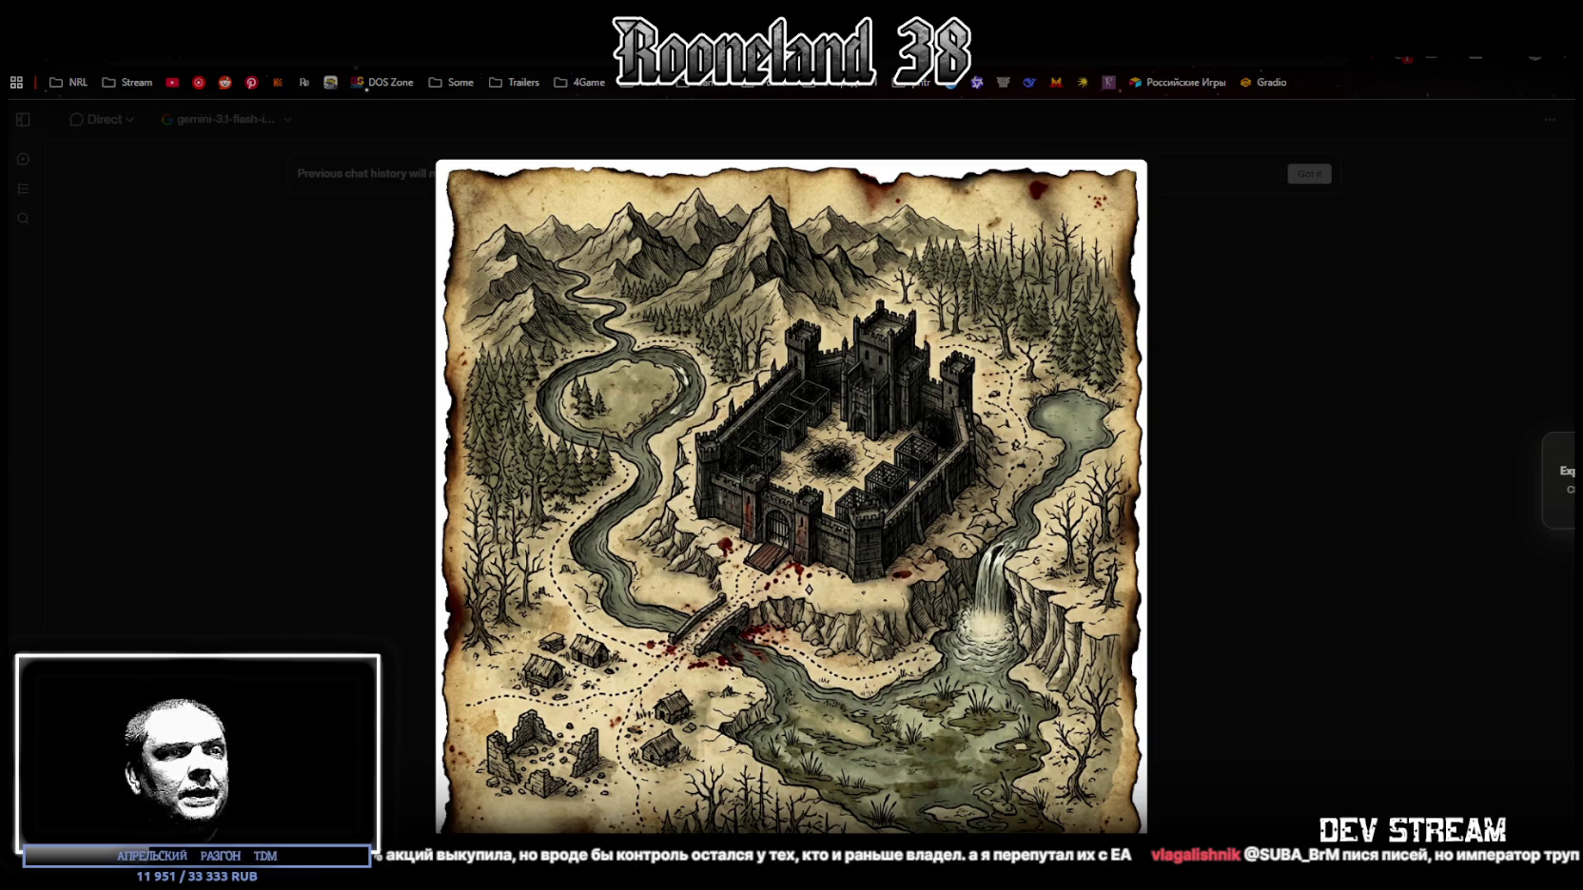
click(1212, 548)
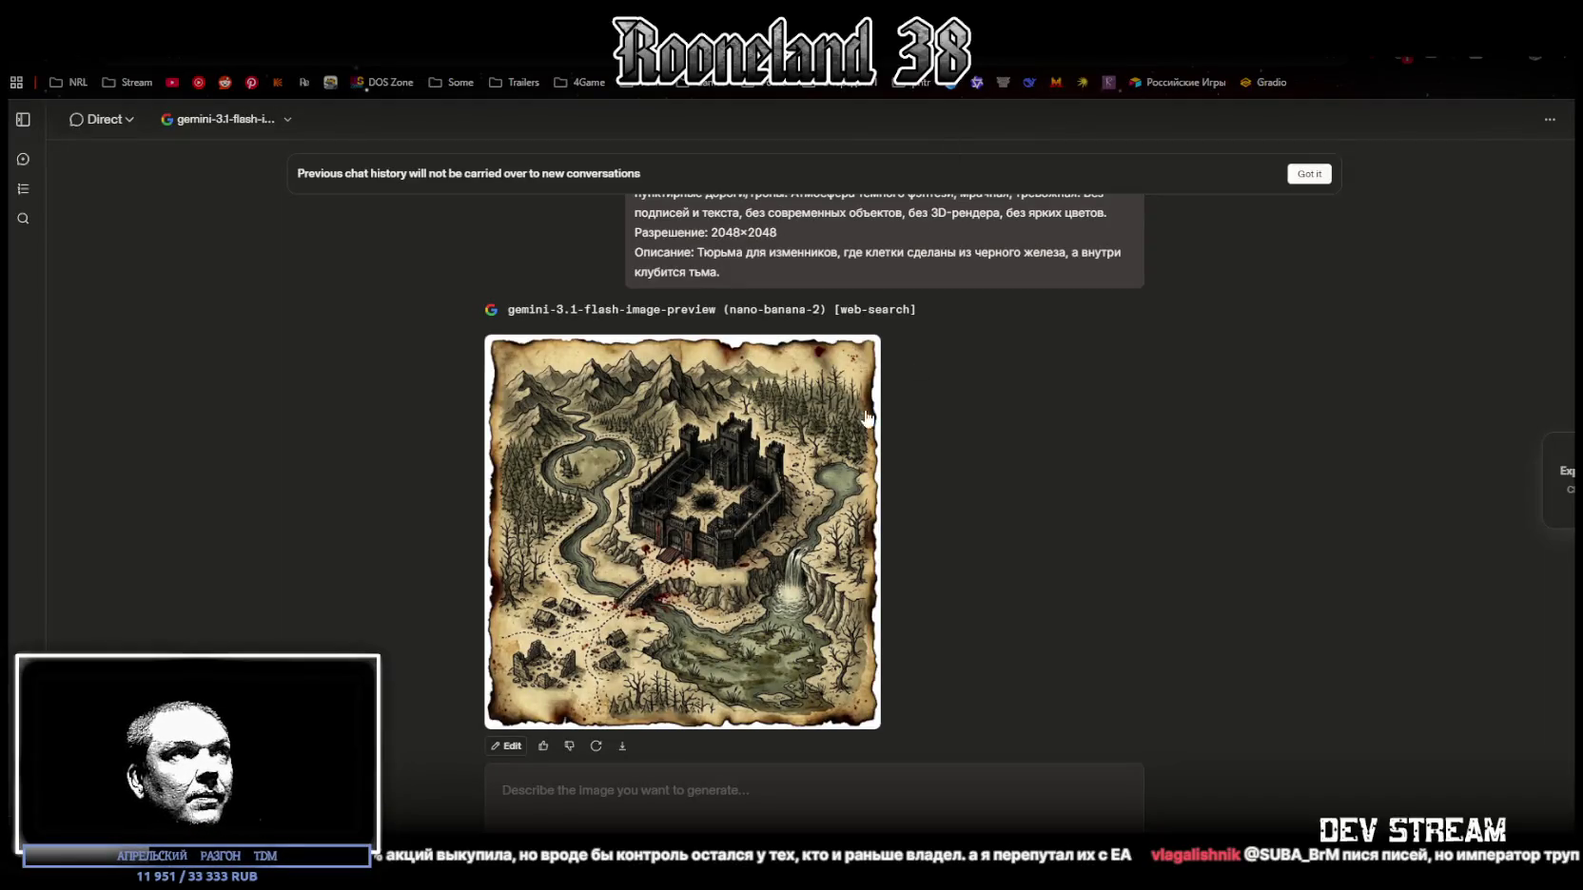
Step: Resend the parchment map prompt, its description swapped to a garden of statues that shift poses when unwatched
scroll(612, 368, up, 3)
scroll(778, 733, down, 3)
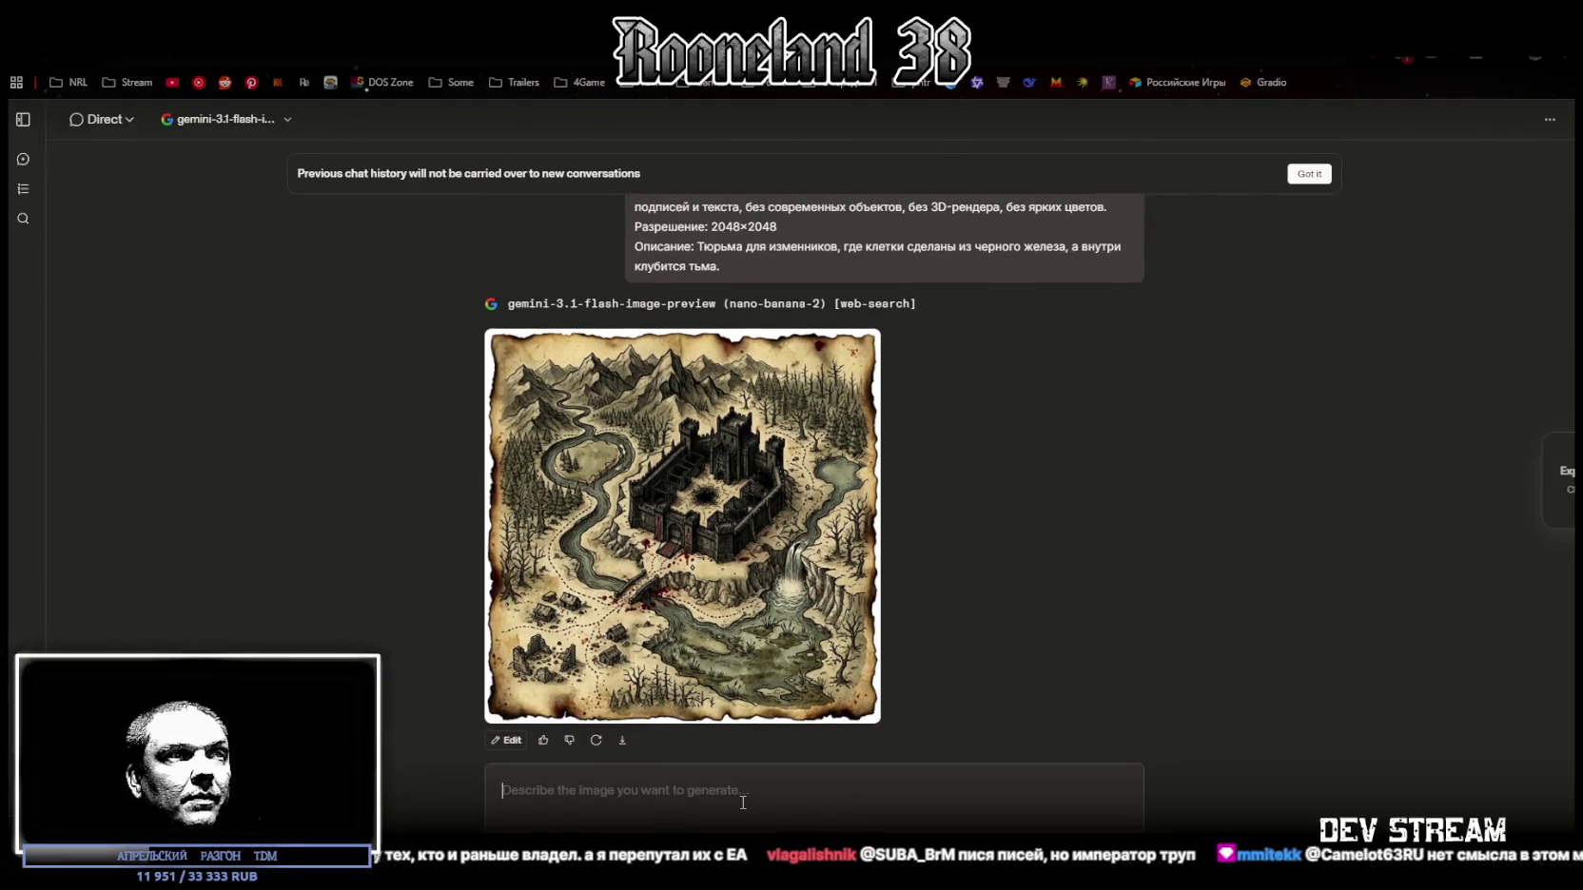
text(Сгенерируй Фэнтези-карта локации, вид строго сверху (top-down), стилизация под старый пергамент/пожелтевшую бумагу с рваными обожжёнными краями, тушь + акварельная заливка (ink and watercolor wash), тонкие чёрные контуры, штриховка, приглушённая палитра (сепия/серо-зелёные/чёрные), редкие тёмно-красные пятна как следы крови/ржавчины, высокая детализация. Элементы карты рисовать условными символами: горные хребты, леса (хвойные и мёртвые деревья), болота, реки с излучинами, водопады, озёра, скалы, руины/деревни, мосты/переправы, пунктирные дороги/тропы. Атмосфера тёмного фэнтези, мрачная, тревожная. Без подписей и текста, без современных объектов, без 3D-рендера, без ярких цветов. Разрешение: 2048×2048 Описание: Тюрьма для изменников, где клетки сделаны из черного железа, а внутри клубится тьма.)
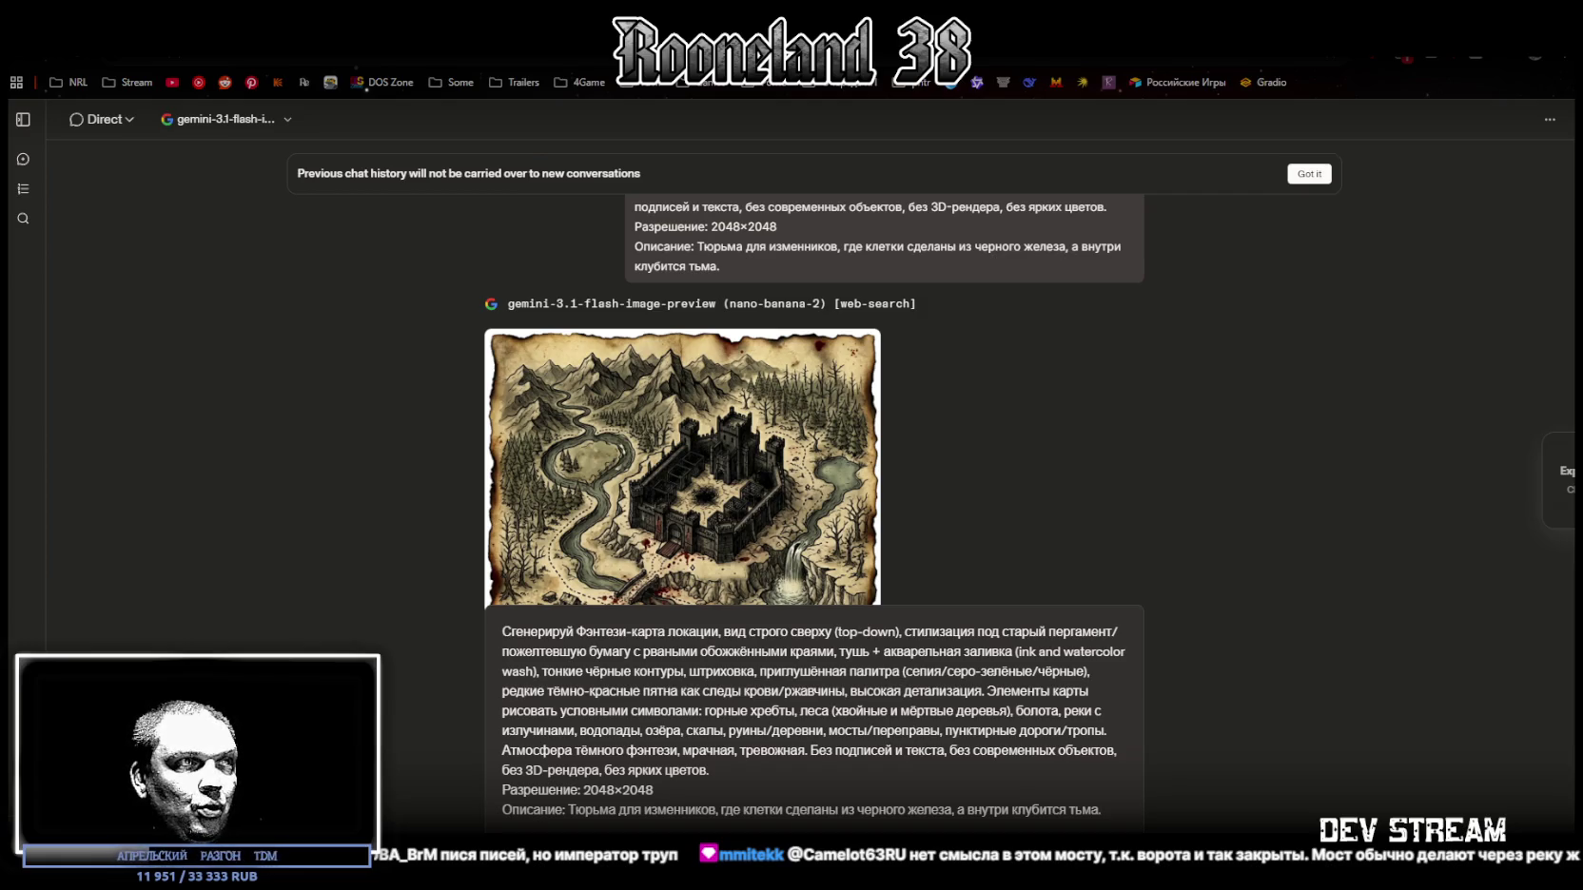
drag(569, 810, 1136, 811)
text(Сад статуй, которые меняют позы, когда на них не смотришь, создавая ощущение паранойи.)
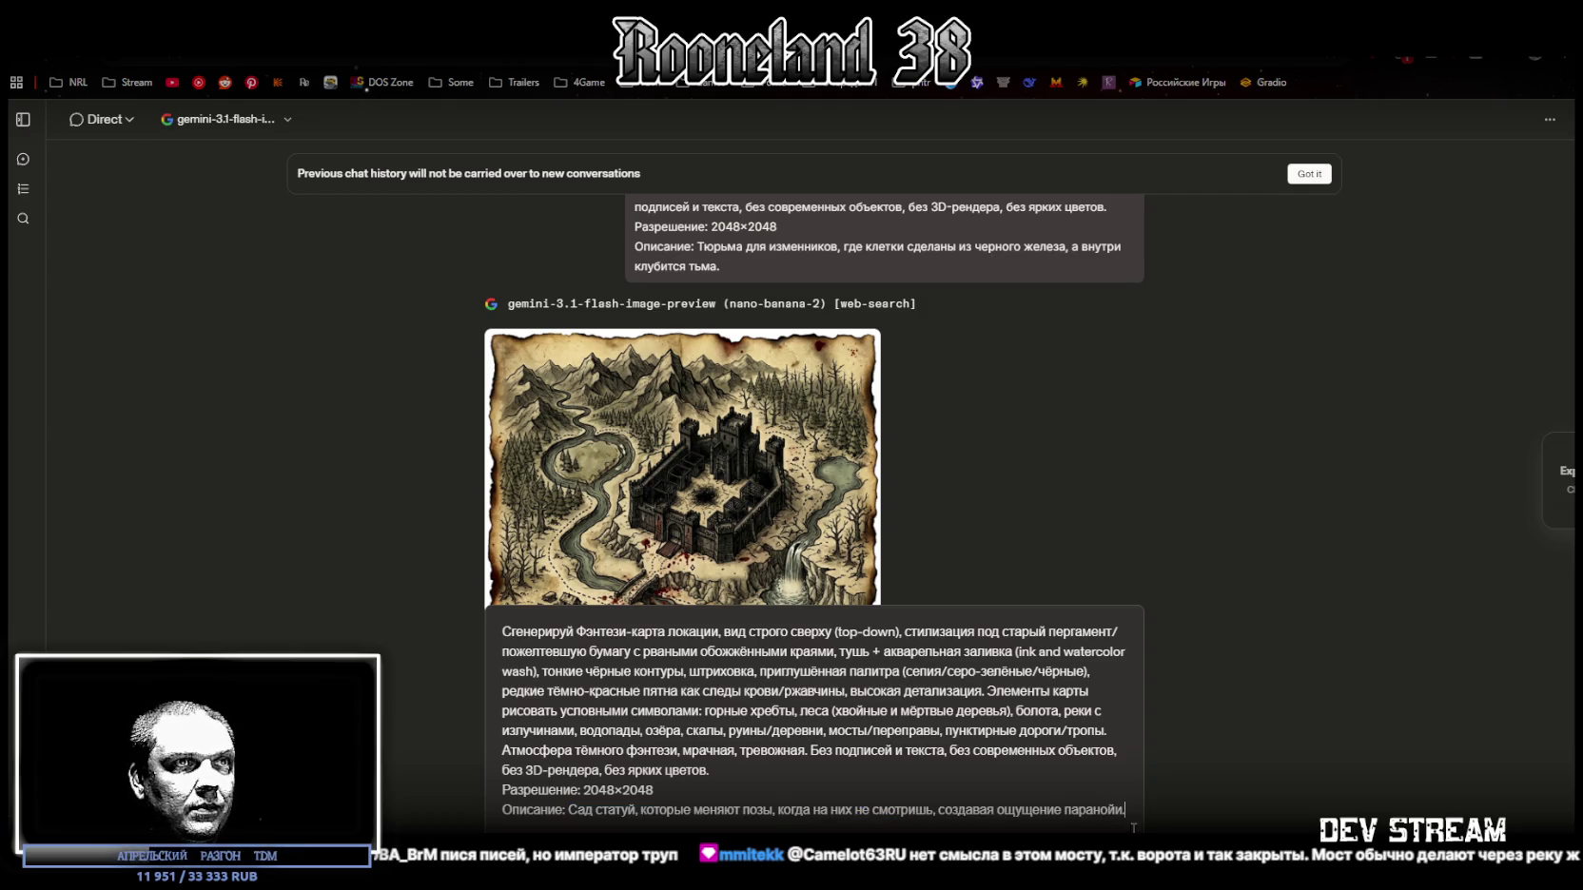
key(Return)
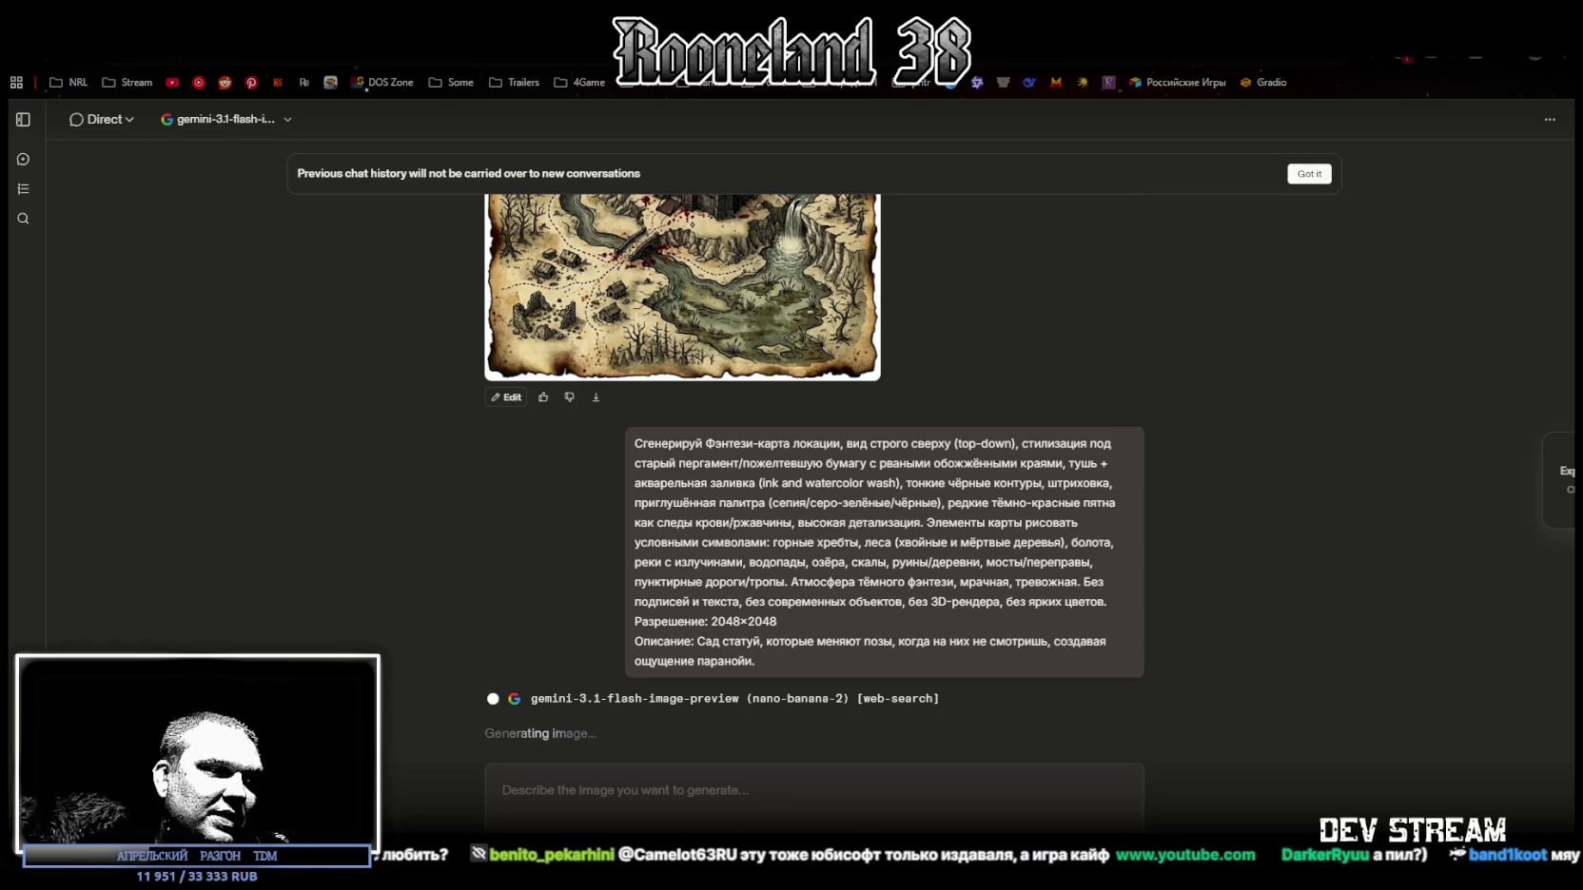
key(alt+Tab)
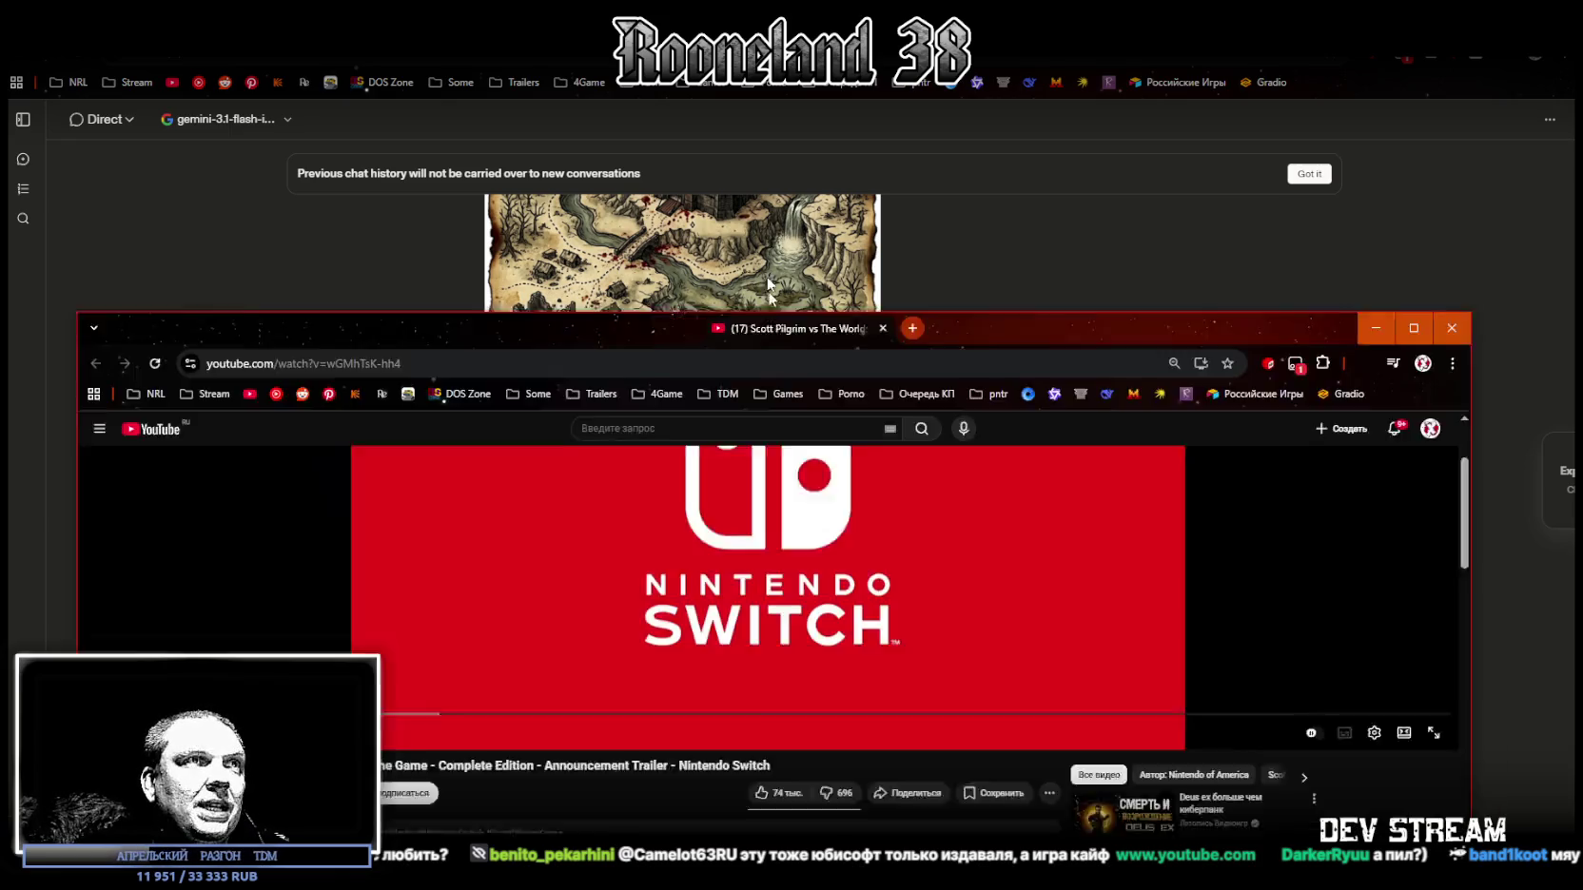
Step: Watch the Scott Pilgrim vs The World: The Game announcement trailer, then close the YouTube window
drag(821, 142, 815, 128)
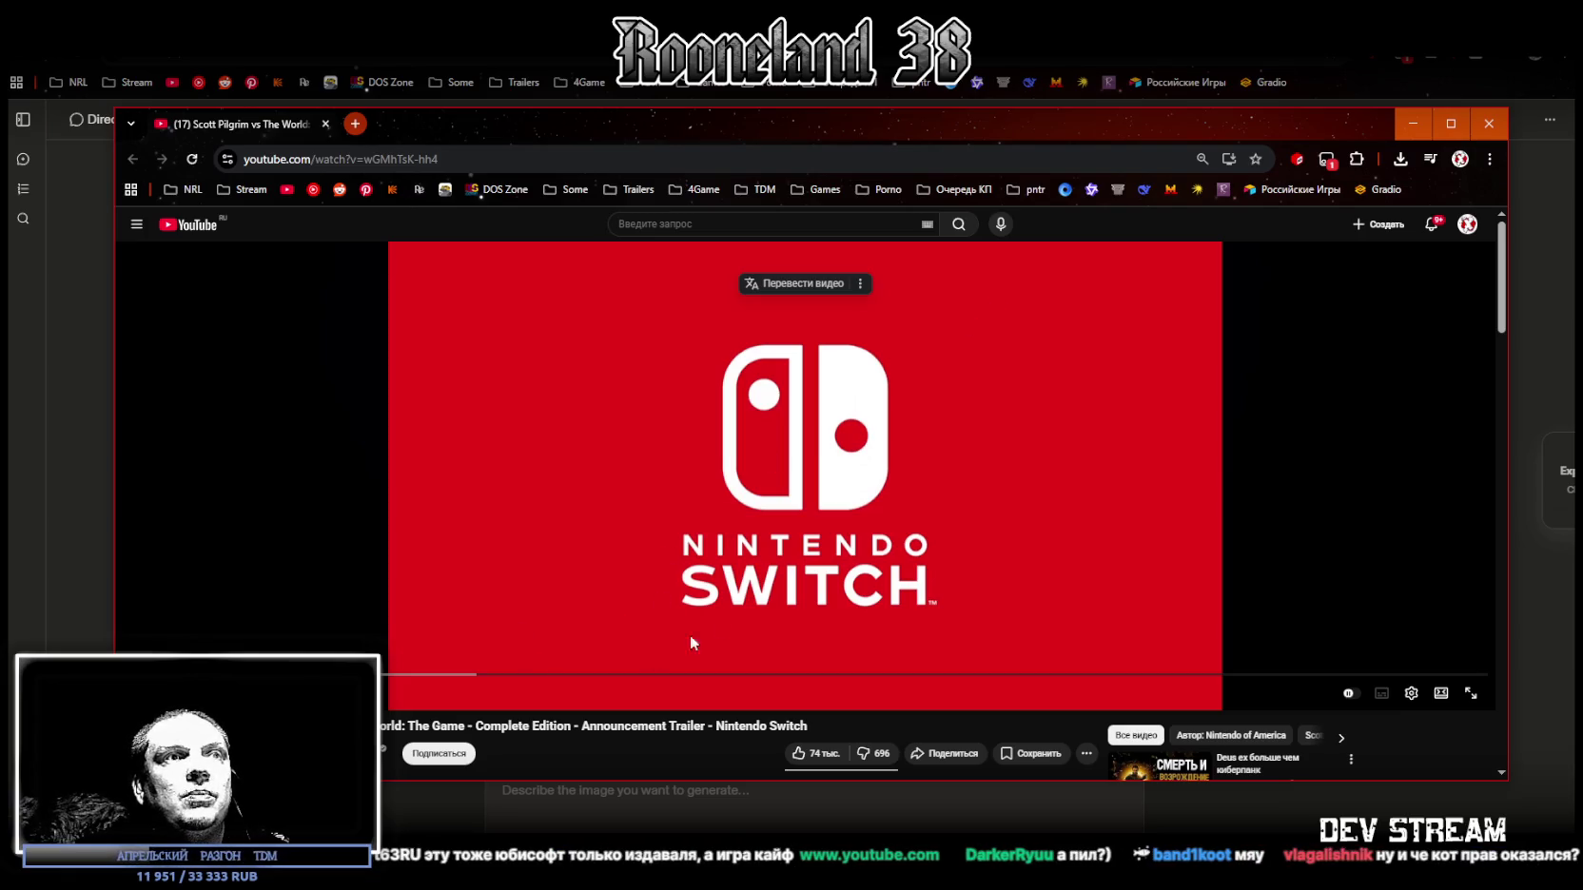
click(586, 345)
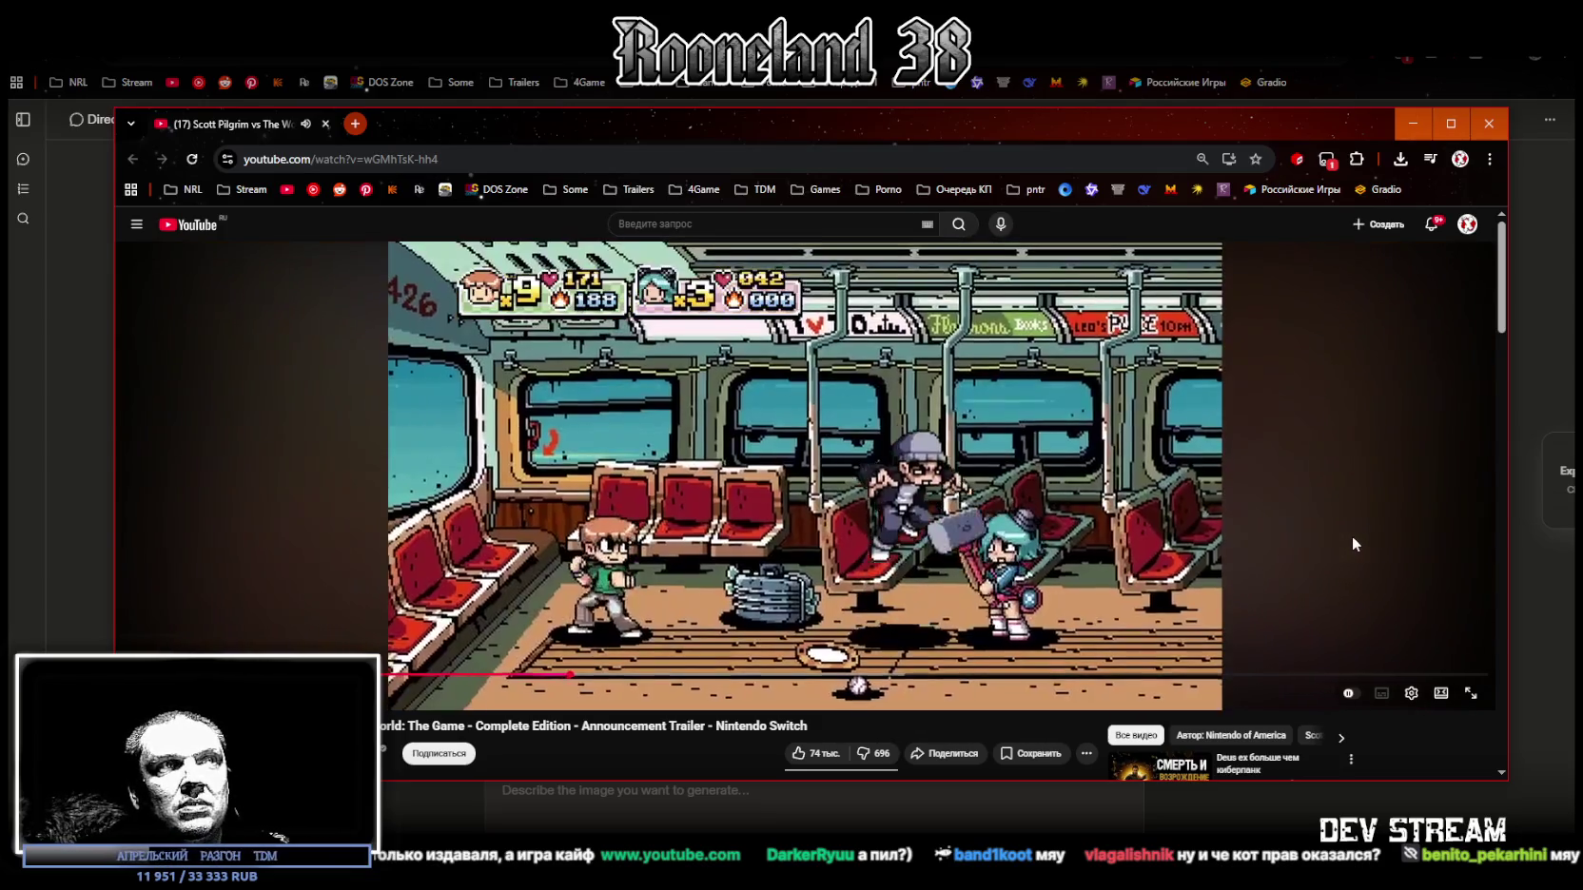
scroll(1352, 536, down, 3)
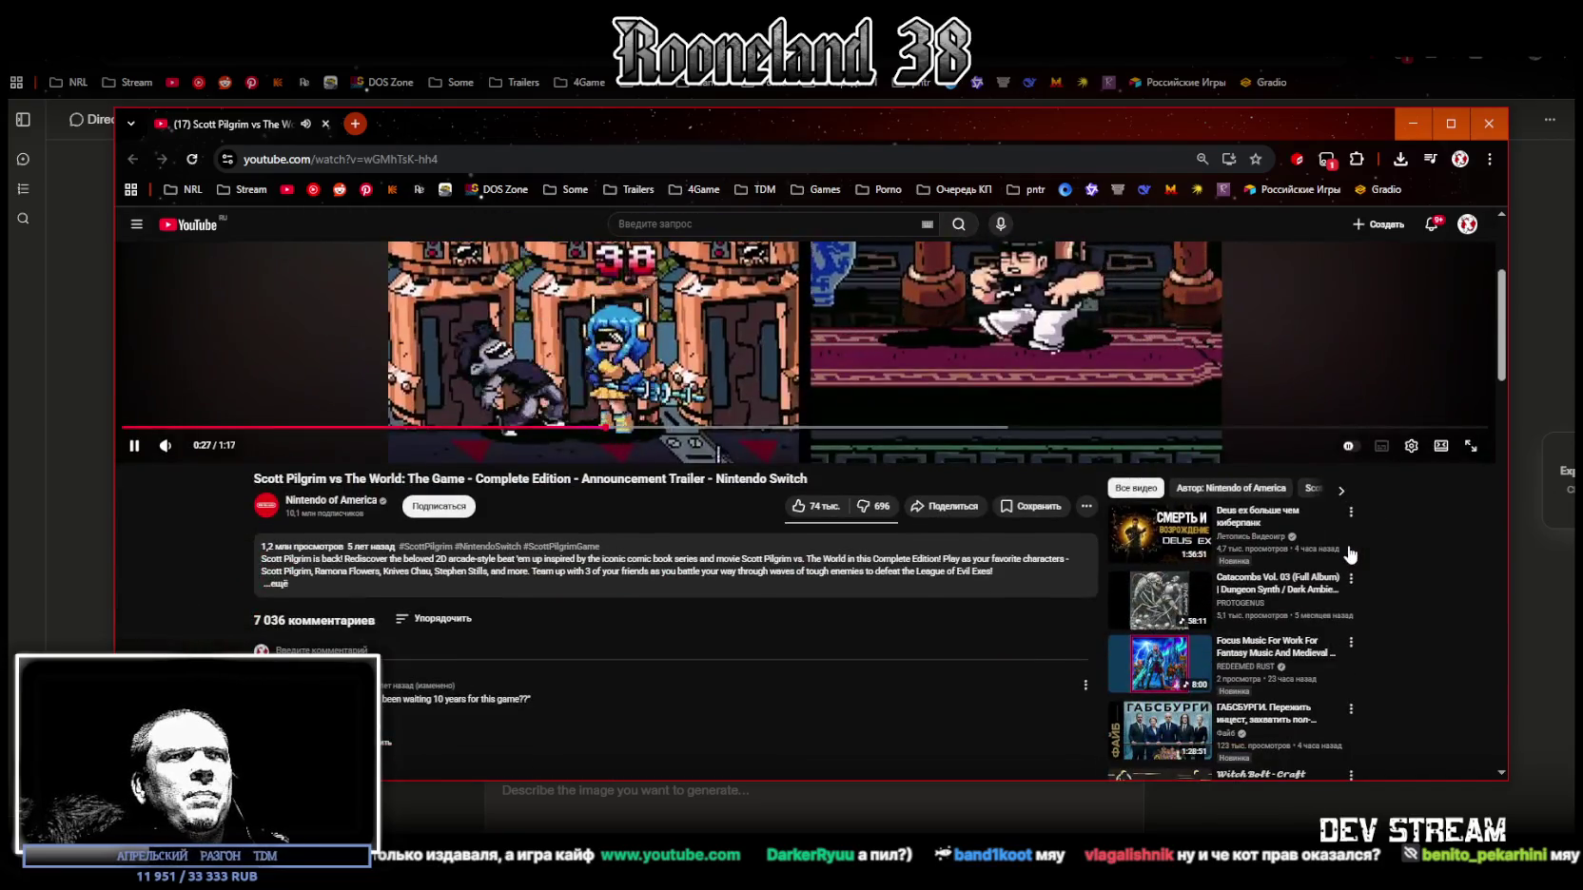
scroll(1349, 538, up, 3)
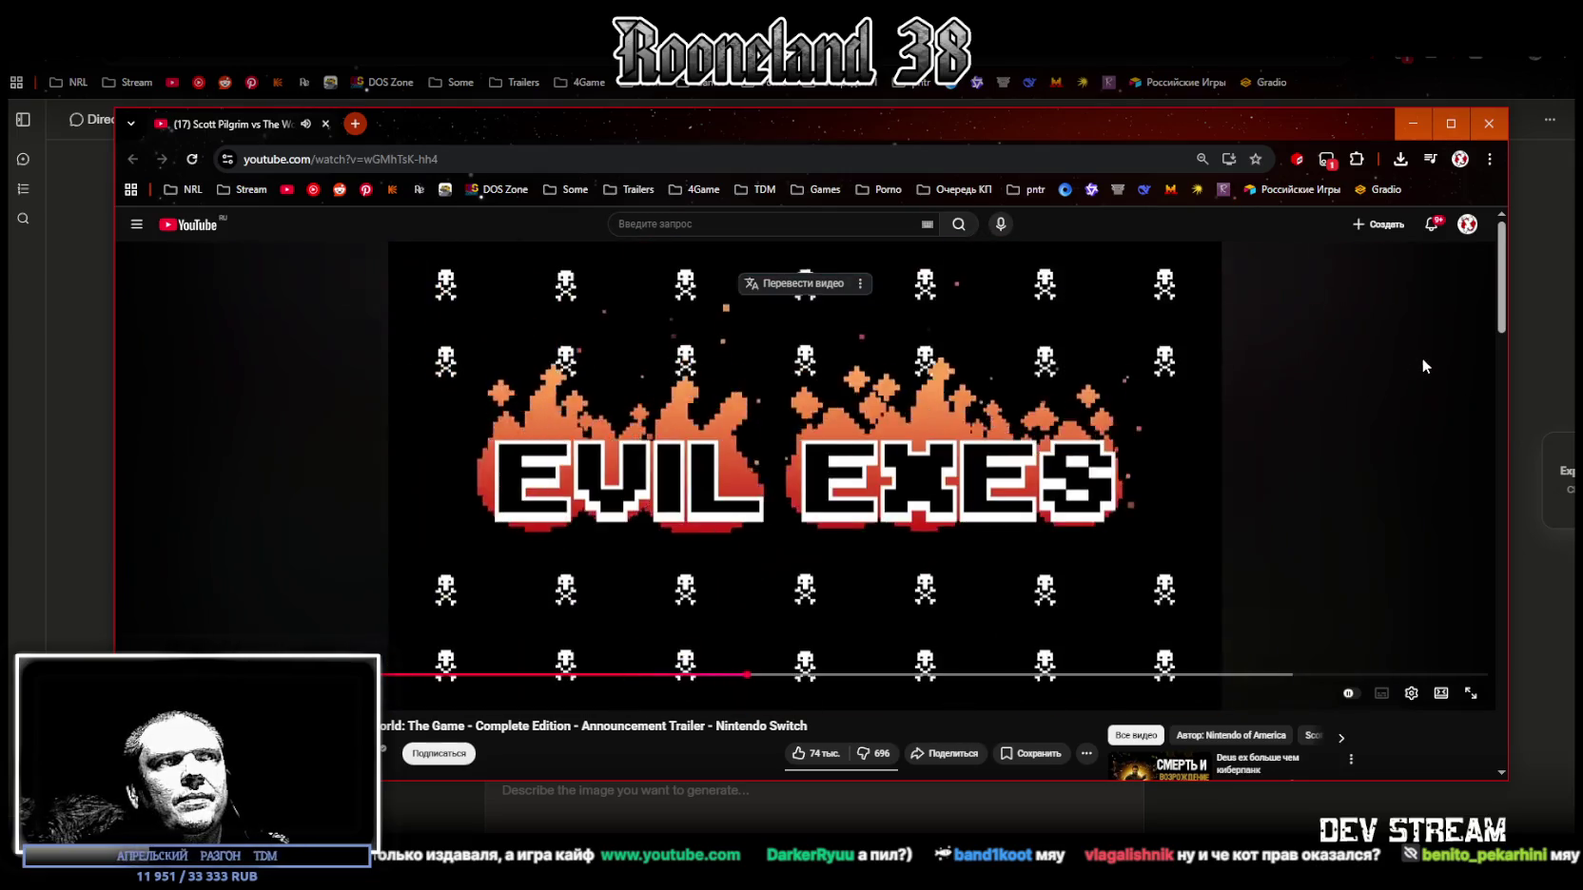
click(1495, 131)
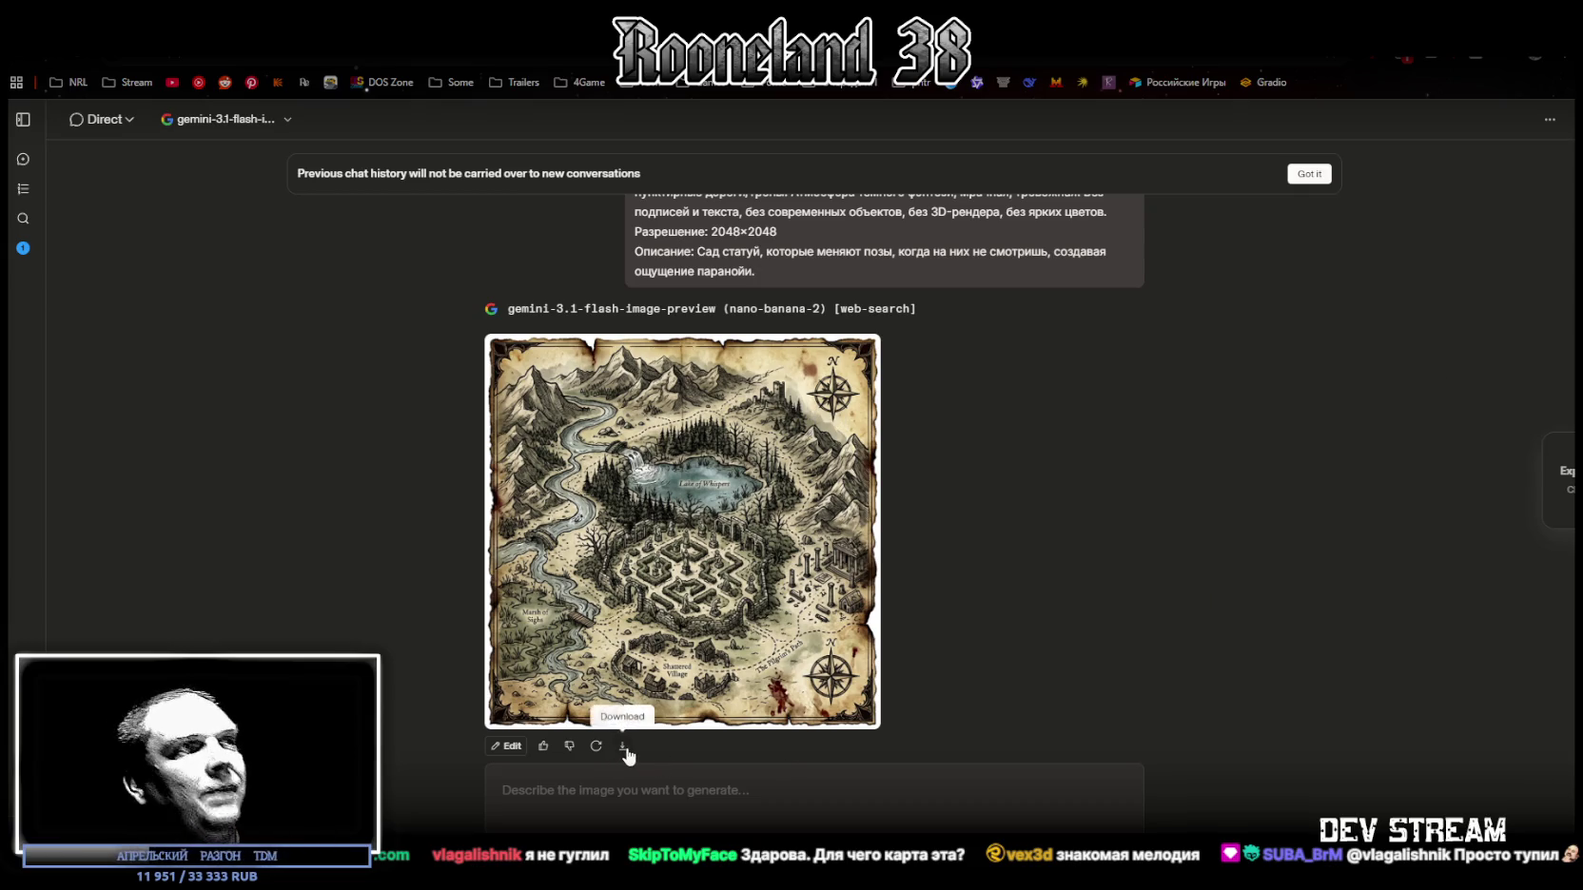
Step: Paste the map prompt, replace its description with a mad astronomer's observatory aimed at a blood-red star, and send
scroll(892, 388, up, 2)
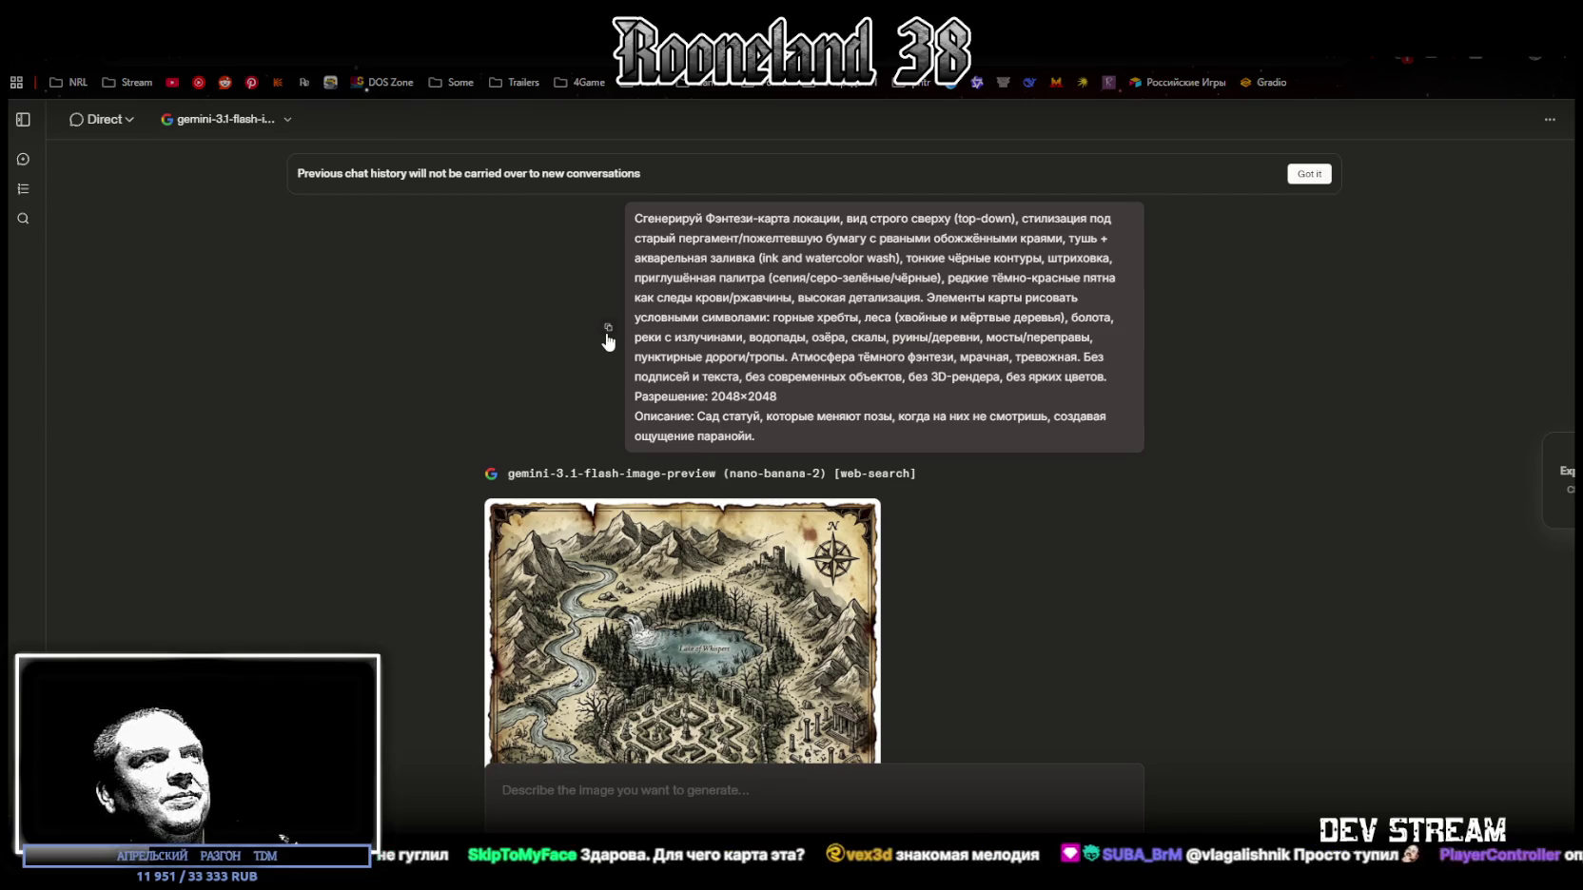
scroll(1004, 587, down, 2)
click(725, 803)
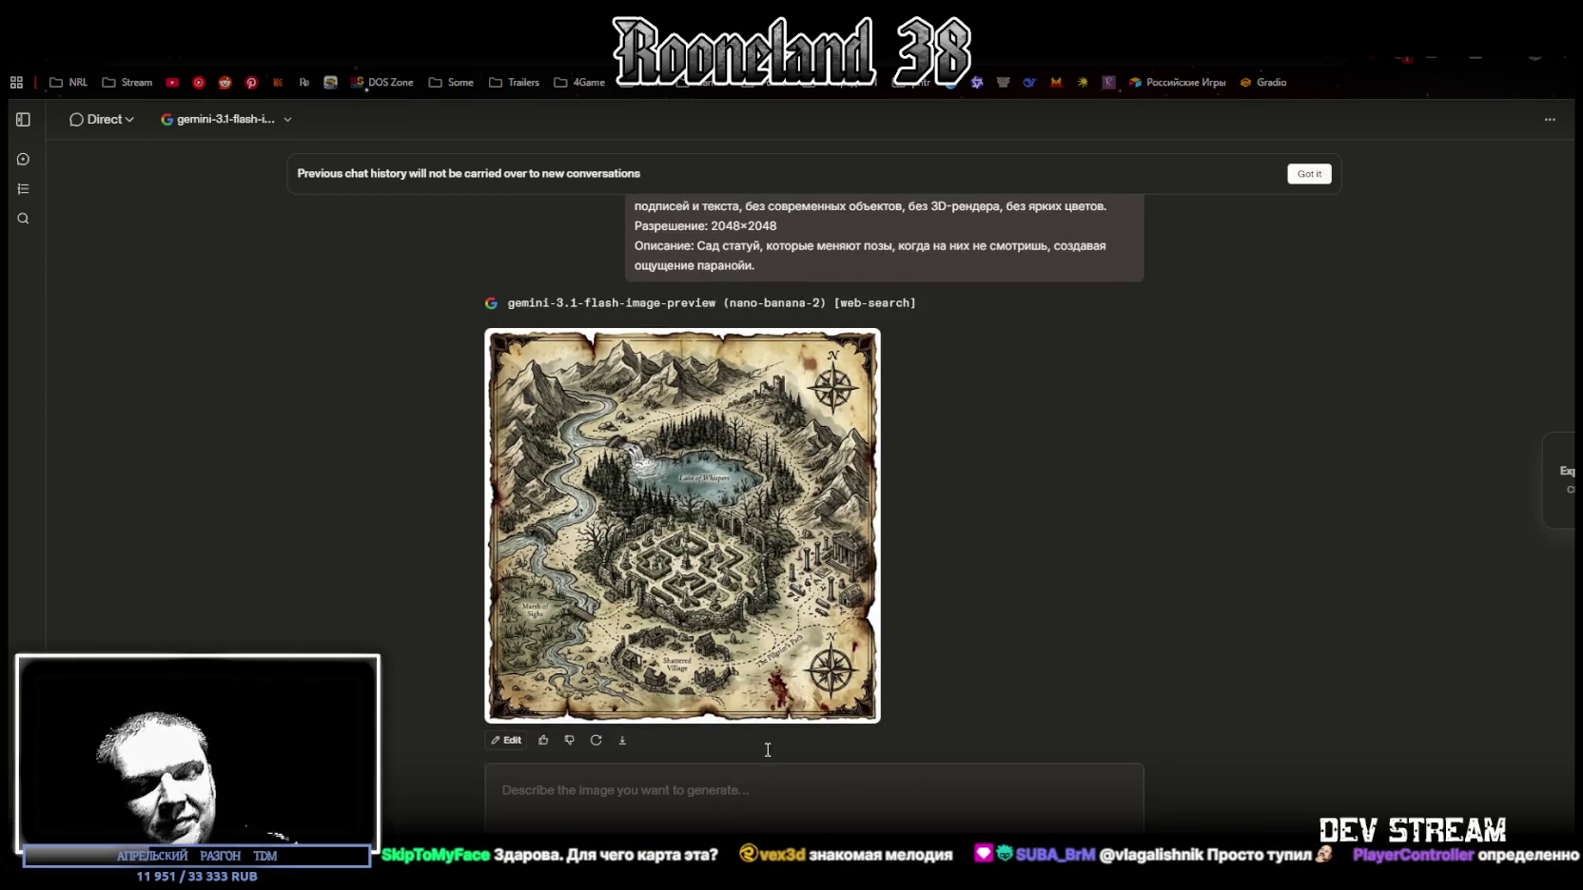
text(Сгенерируй Фэнтези-карта локации, вид строго сверху (top-down), стилизация под старый пергамент/пожелтевшую бумагу с рваными обожжёнными краями, тушь + акварельная заливка (ink and watercolor wash), тонкие чёрные контуры, штриховка, приглушённая палитра (сепия/серо-зелёные/чёрные), редкие тёмно-красные пятна как следы крови/ржавчины, высокая детализация. Элементы карты рисовать условными символами: горные хребты, леса (хвойные и мёртвые деревья), болота, реки с излучинами, водопады, озёра, скалы, руины/деревни, мосты/переправы, пунктирные дороги/тропы. Атмосфера тёмного фэнтези, мрачная, тревожная. Без подписей и текста, без современных объектов, без 3D-рендера, без ярких цветов. Разрешение: 2048×2048 Описание: Сад статуй, которые меняют позы, когда на них не смотришь, создавая ощущение паранойи.)
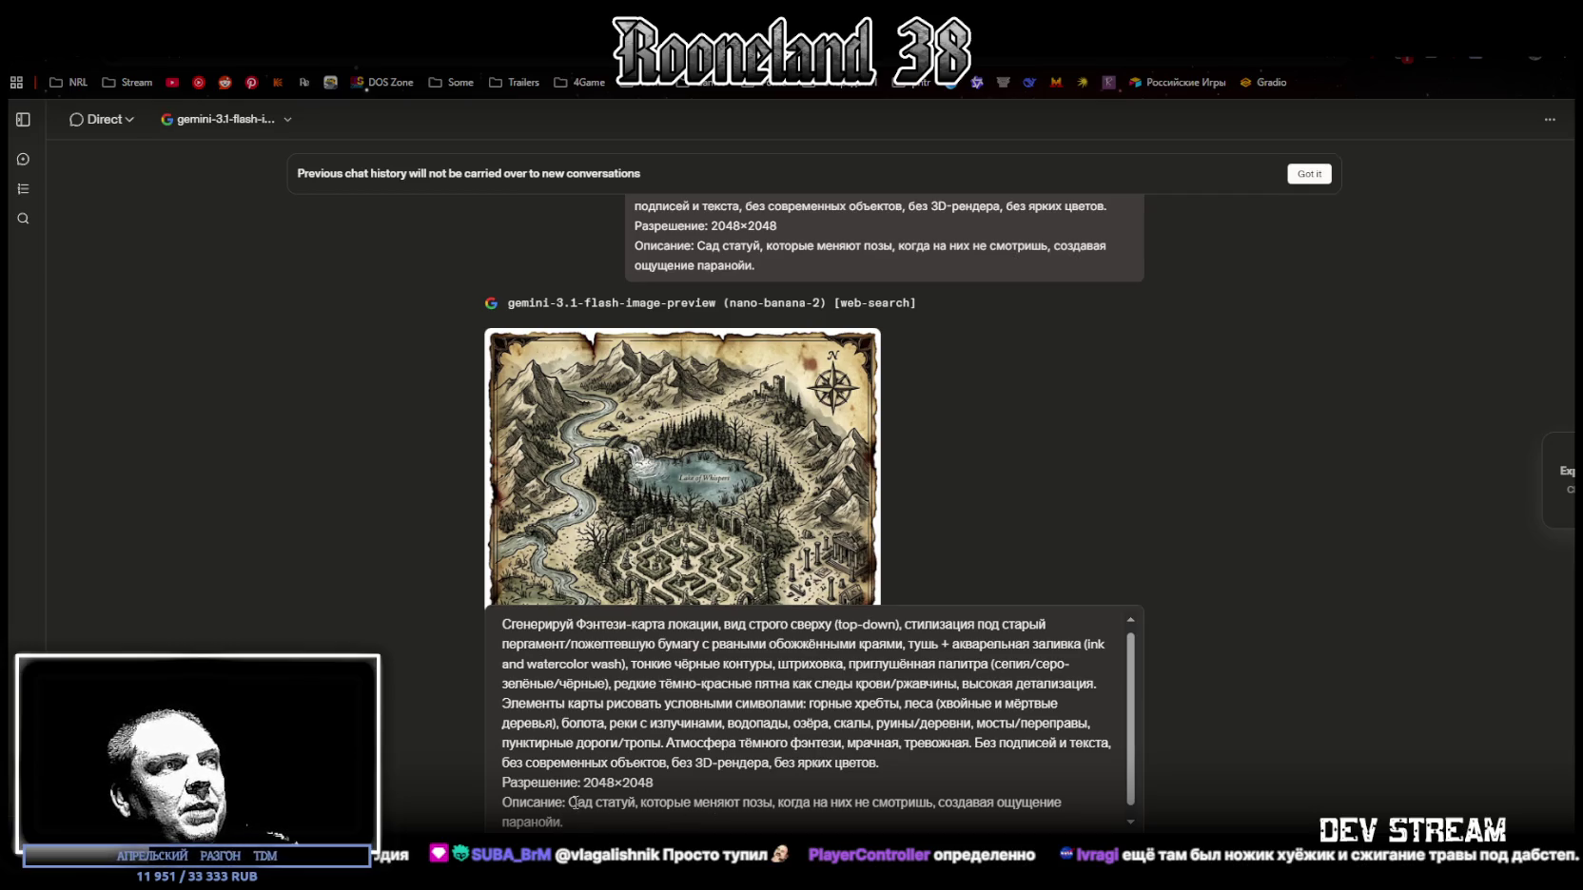
drag(568, 802, 573, 820)
text(Обсерватория безумного астронома с телескопом, направленным в кроваво-красную звезду.)
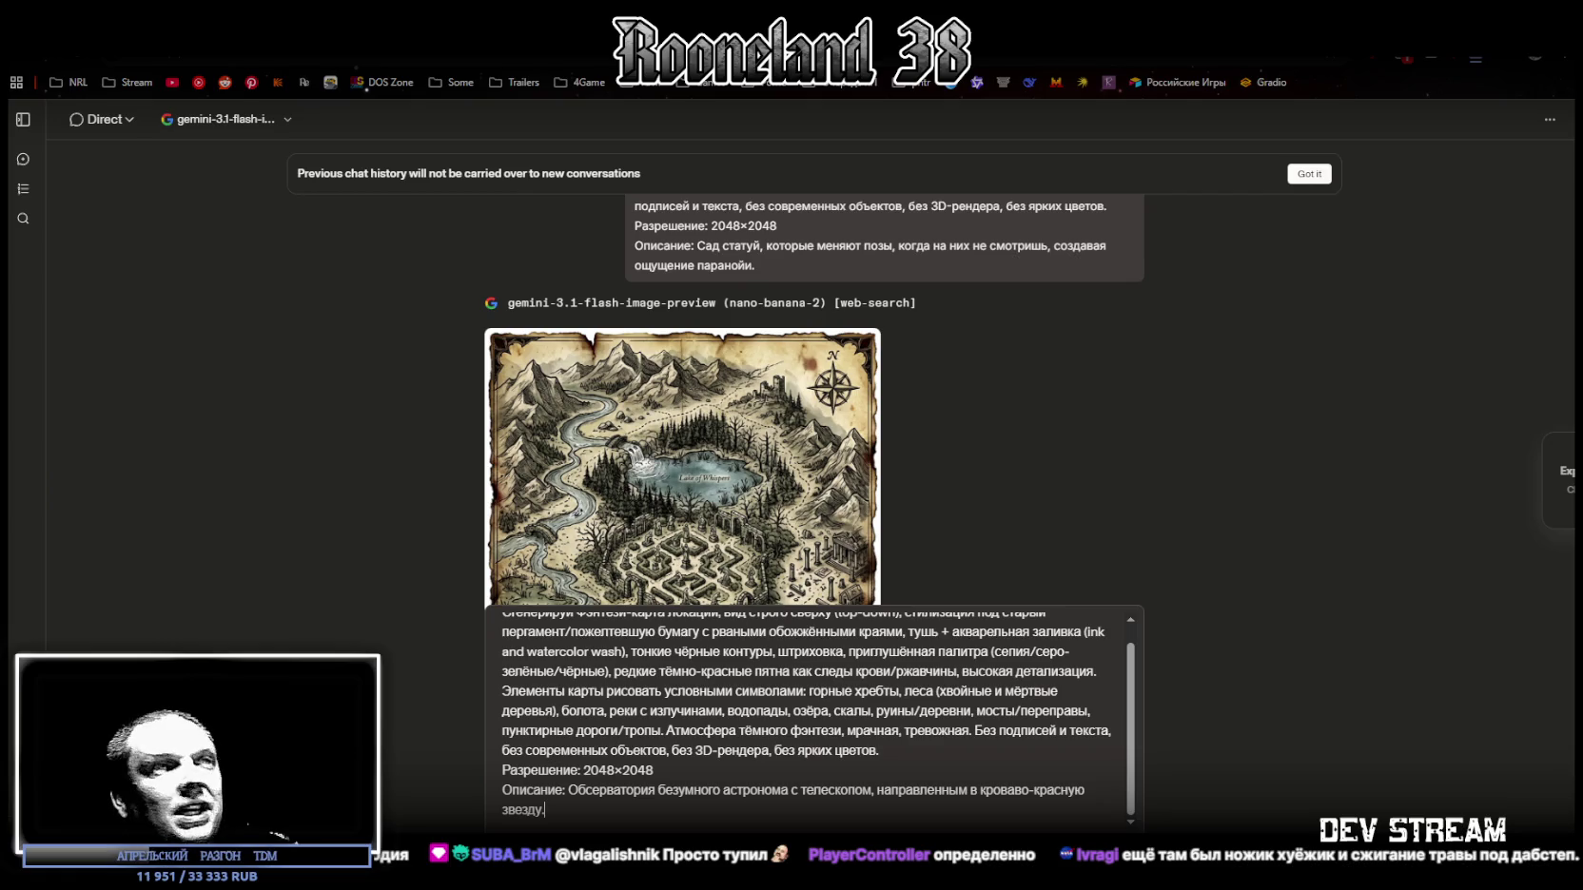
key(Return)
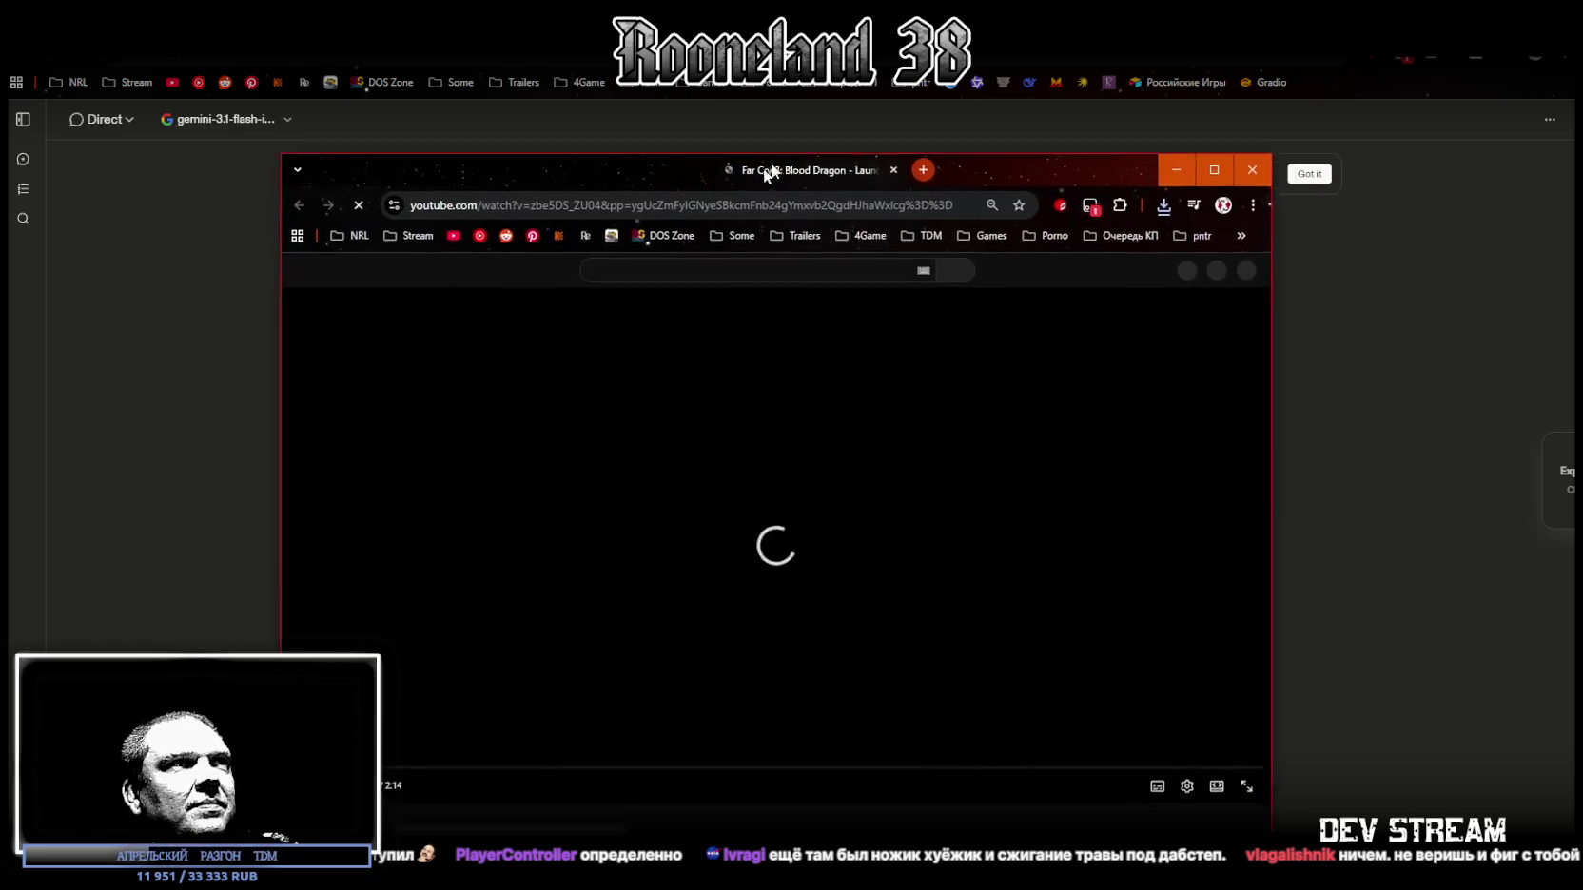
Step: Maximize the Far Cry 3: Blood Dragon trailer window over the chat
key(super+Up)
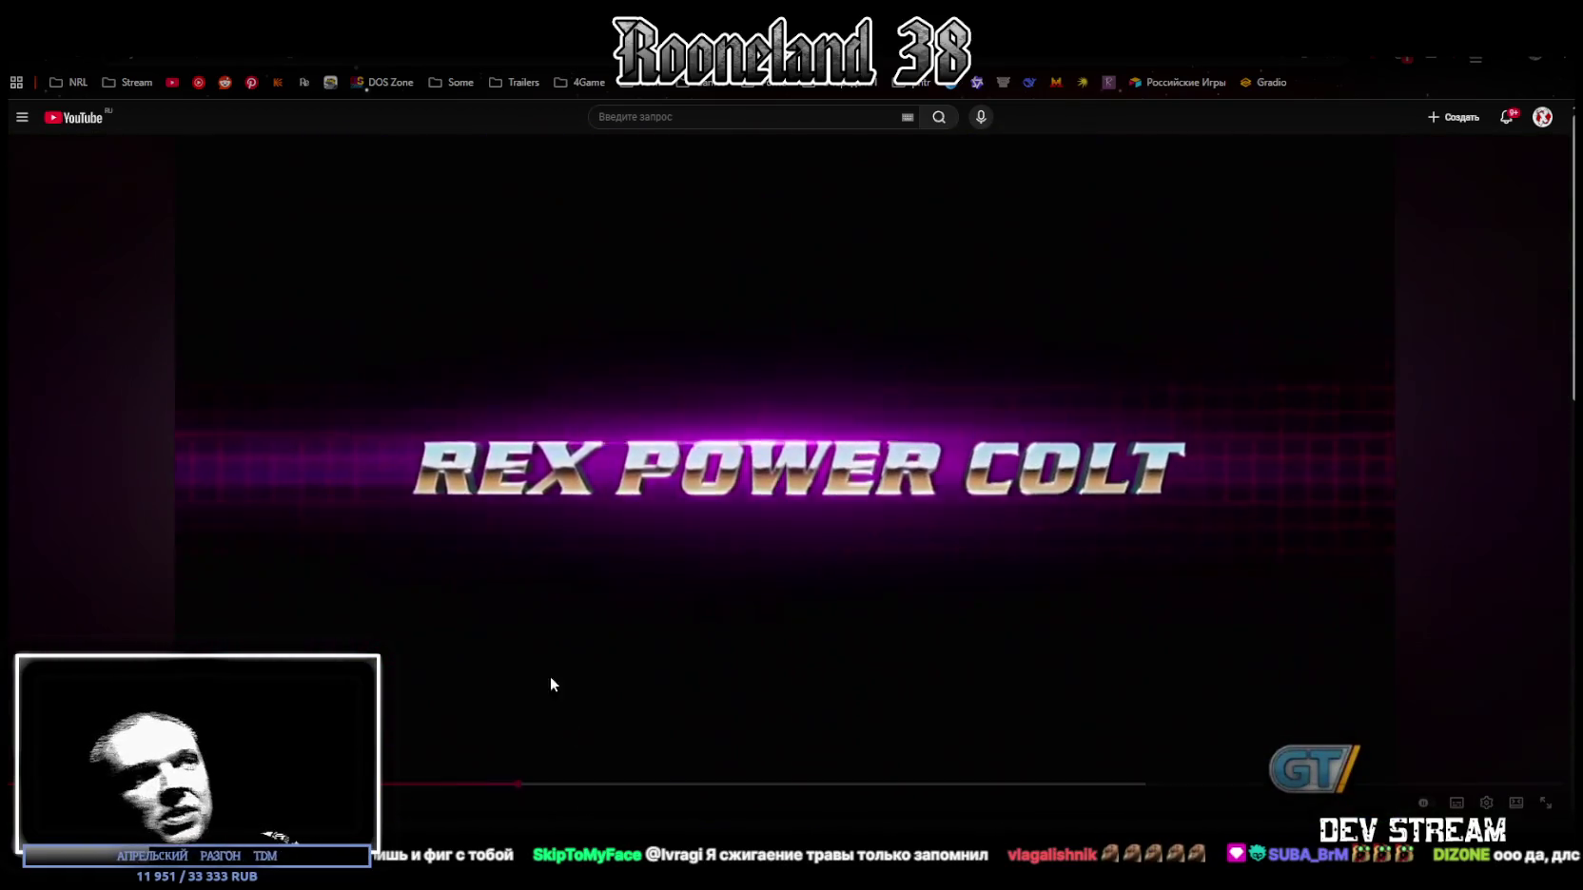
Step: Seek the Blood Dragon trailer back twice, then drag ahead to a later scene
key(Left)
key(Left)
key(Left)
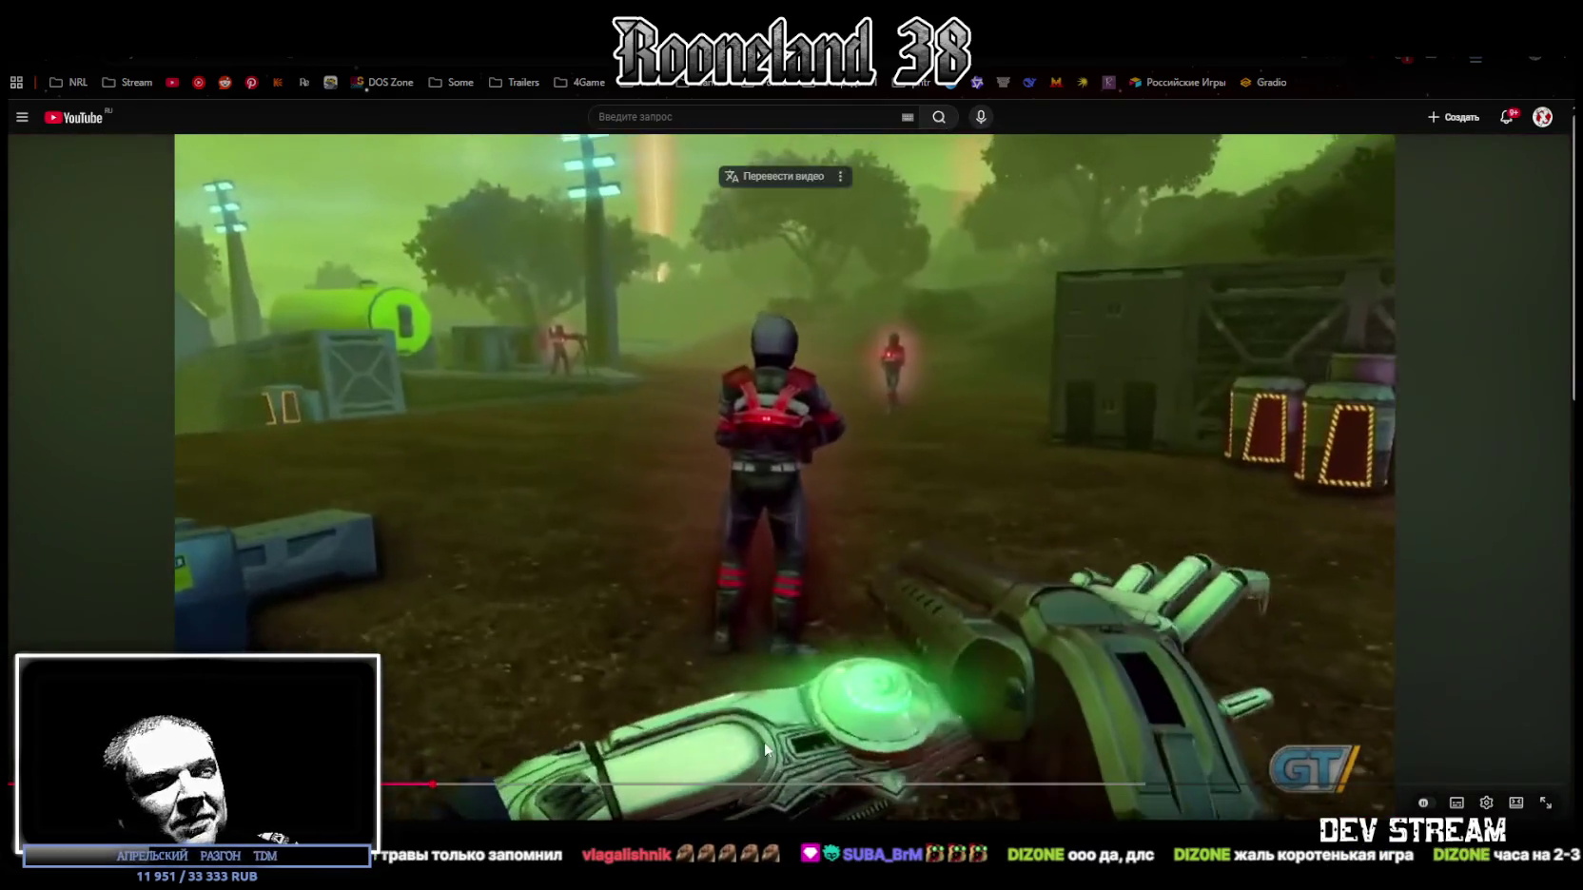
key(Left)
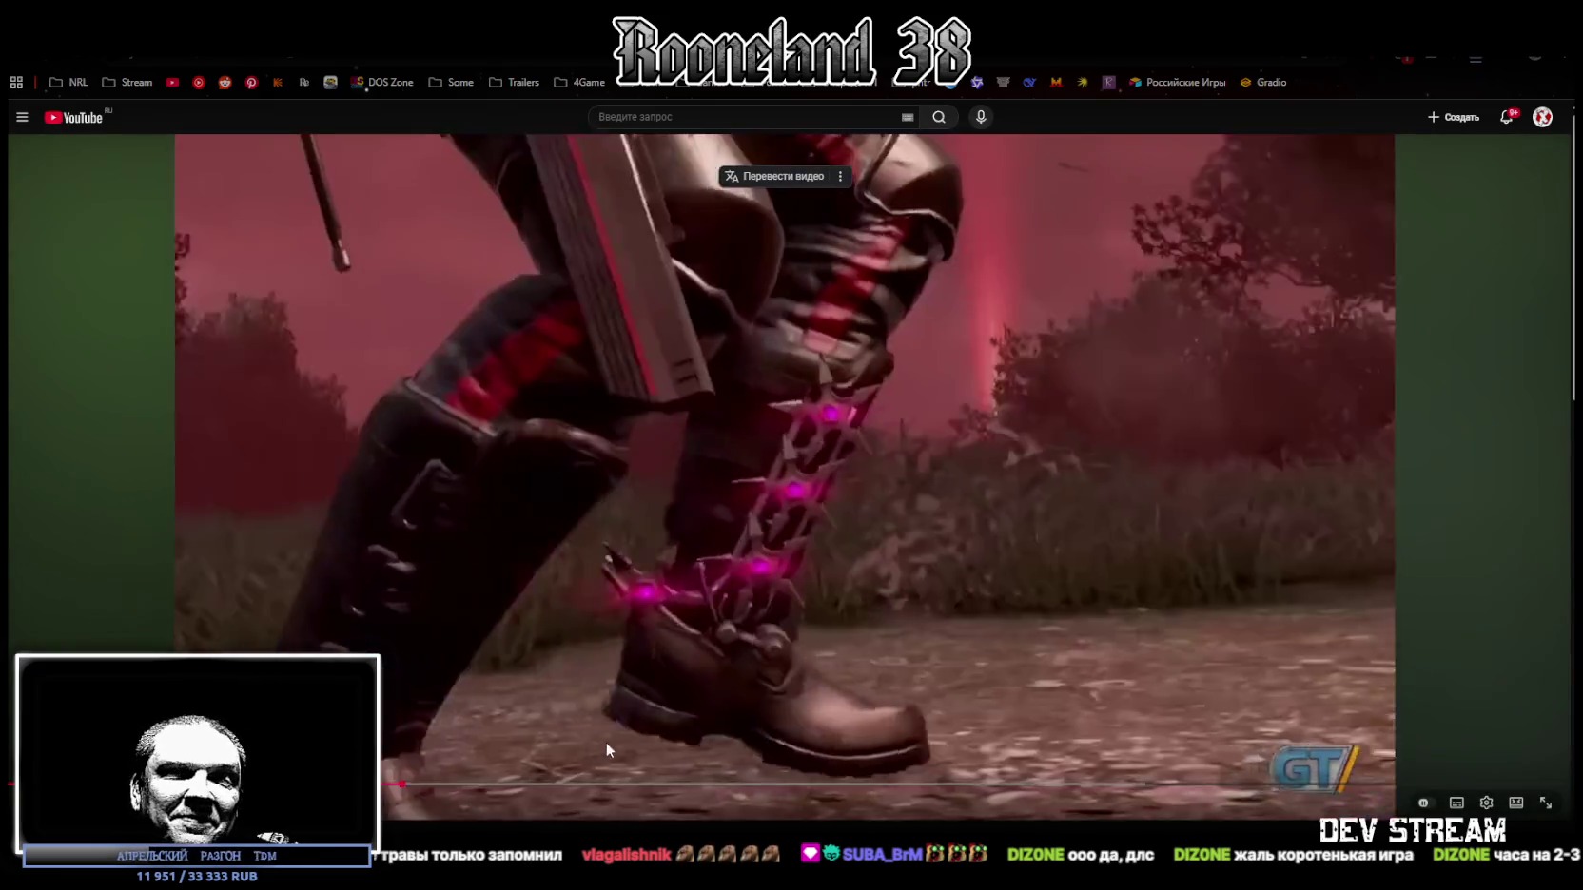
drag(400, 784, 416, 794)
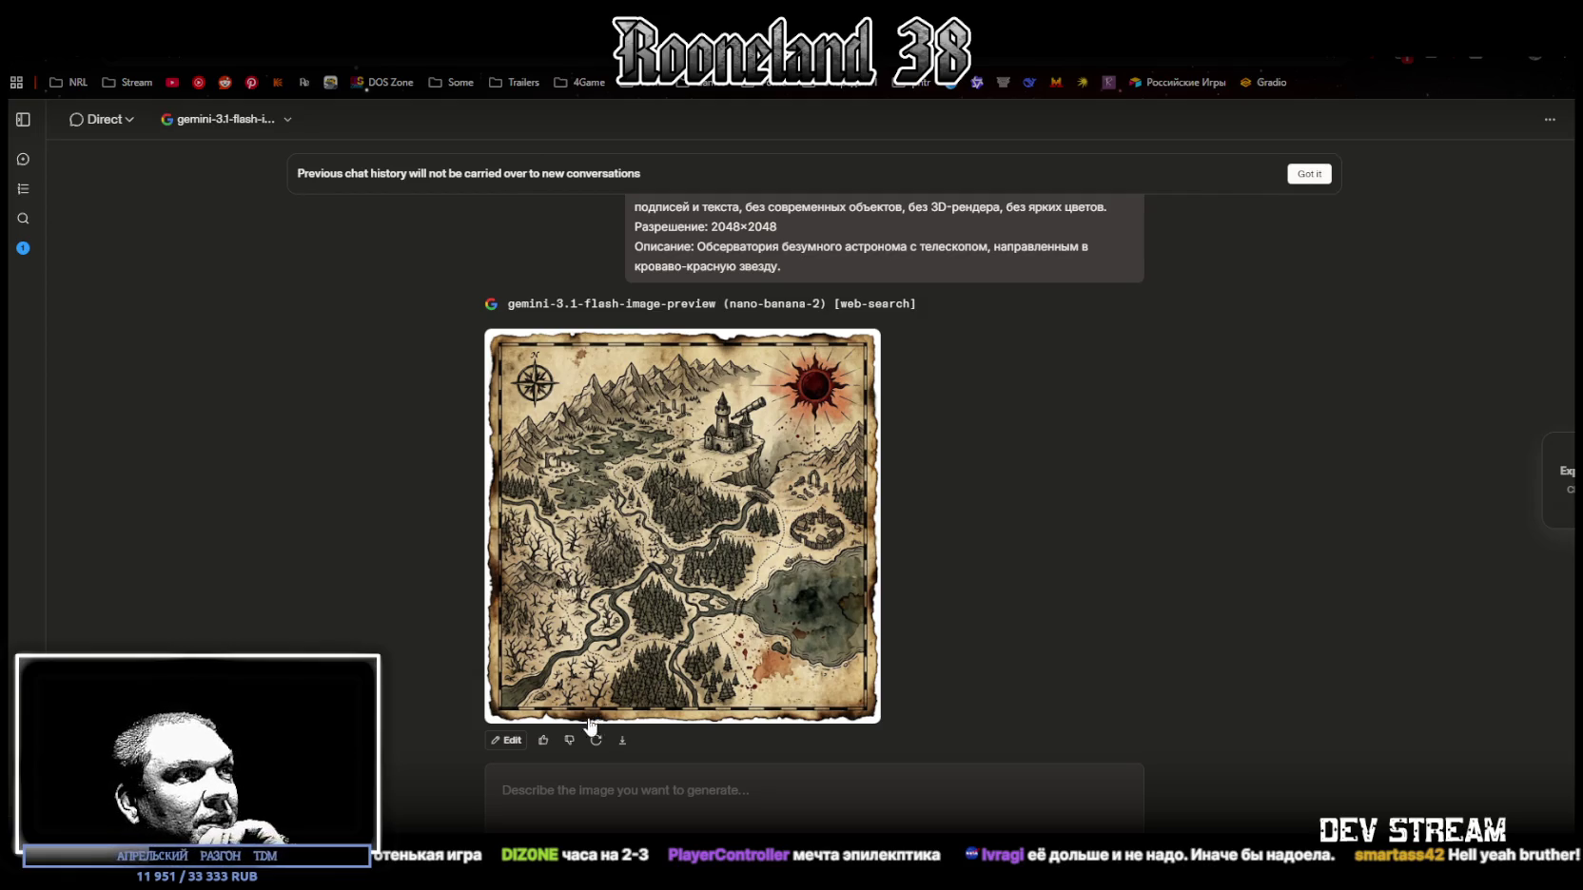
Step: Download the observatory map and paste the prompt template with a giant spider's lair description
click(624, 750)
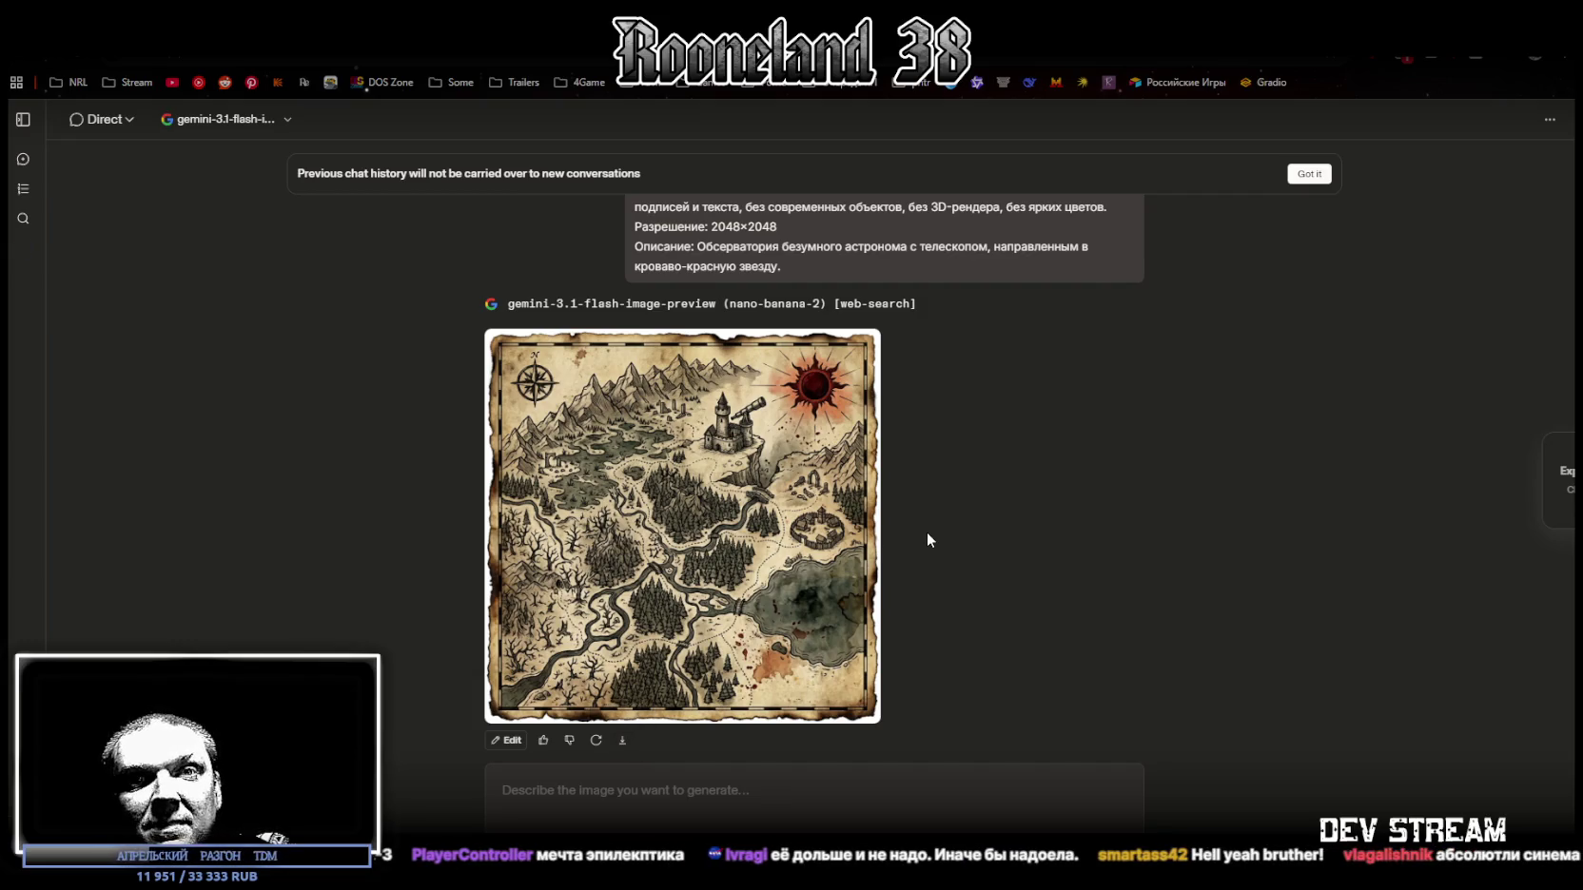
scroll(937, 405, up, 2)
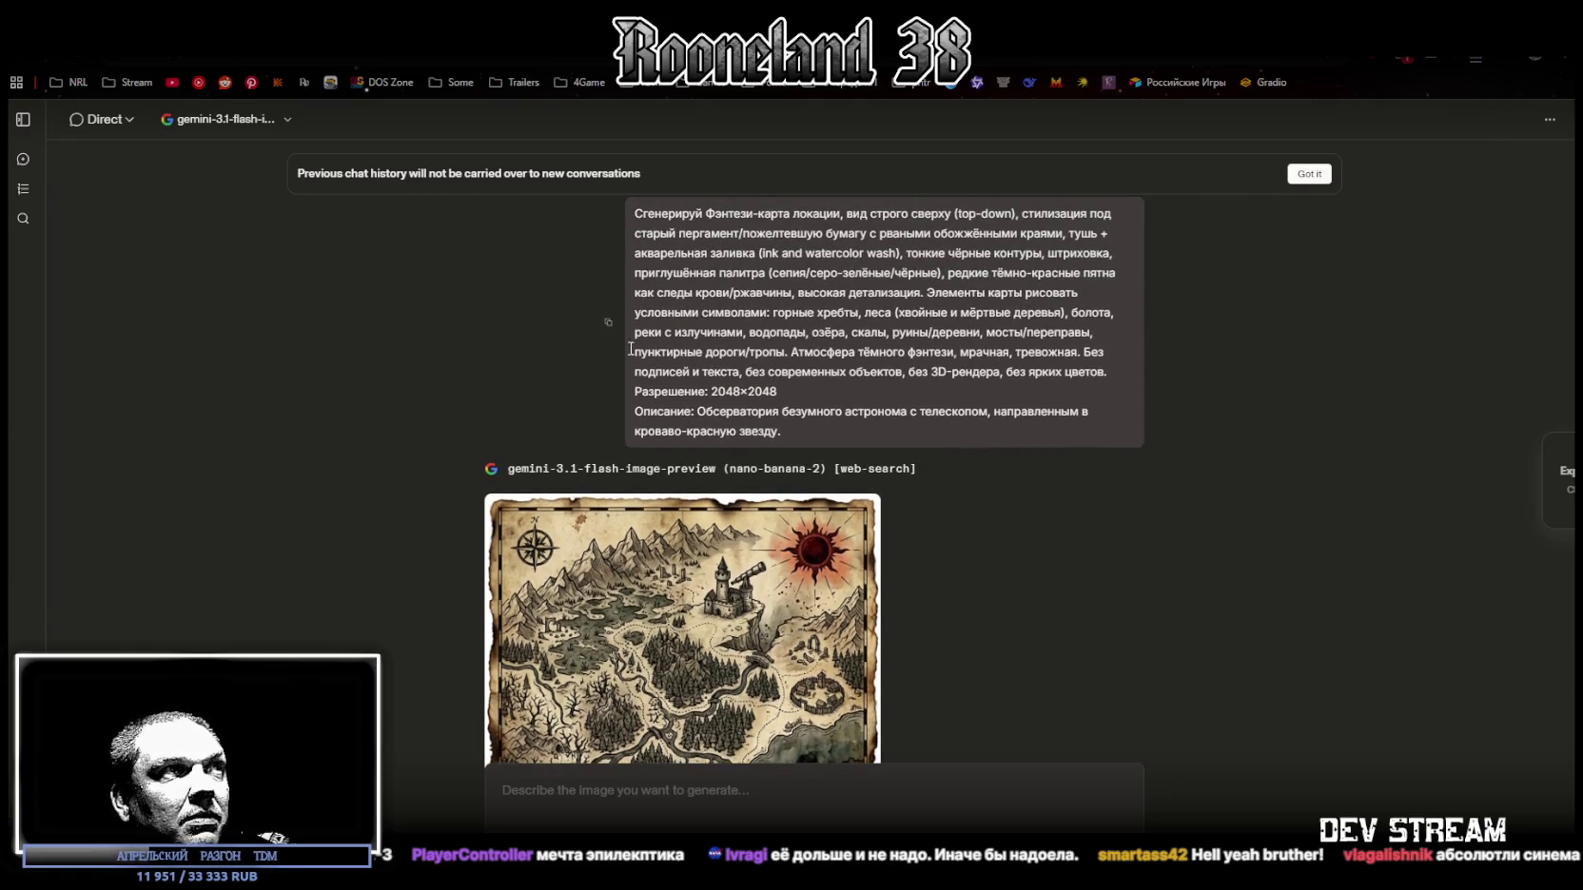
click(719, 786)
text(Сгенерируй Фэнтези-карта локации, вид строго сверху (top-down), стилизация под старый пергамент/пожелтевшую бумагу с рваными обожжёнными краями, тушь + акварельная заливка (ink and watercolor wash), тонкие чёрные контуры, штриховка, приглушённая палитра (сепия/серо-зелёные/чёрные), редкие тёмно-красные пятна как следы крови/ржавчины, высокая детализация. Элементы карты рисовать условными символами: горные хребты, леса (хвойные и мёртвые деревья), болота, реки с излучинами, водопады, озёра, скалы, руины/деревни, мосты/переправы, пунктирные дороги/тропы. Атмосфера тёмного фэнтези, мрачная, тревожная. Без подписей и текста, без современных объектов, без 3D-рендера, без ярких цветов. Разрешение: 2048×2048 Описание: Обсерватория безумного астронома с телескопом, направленным в кроваво-красную звезду.)
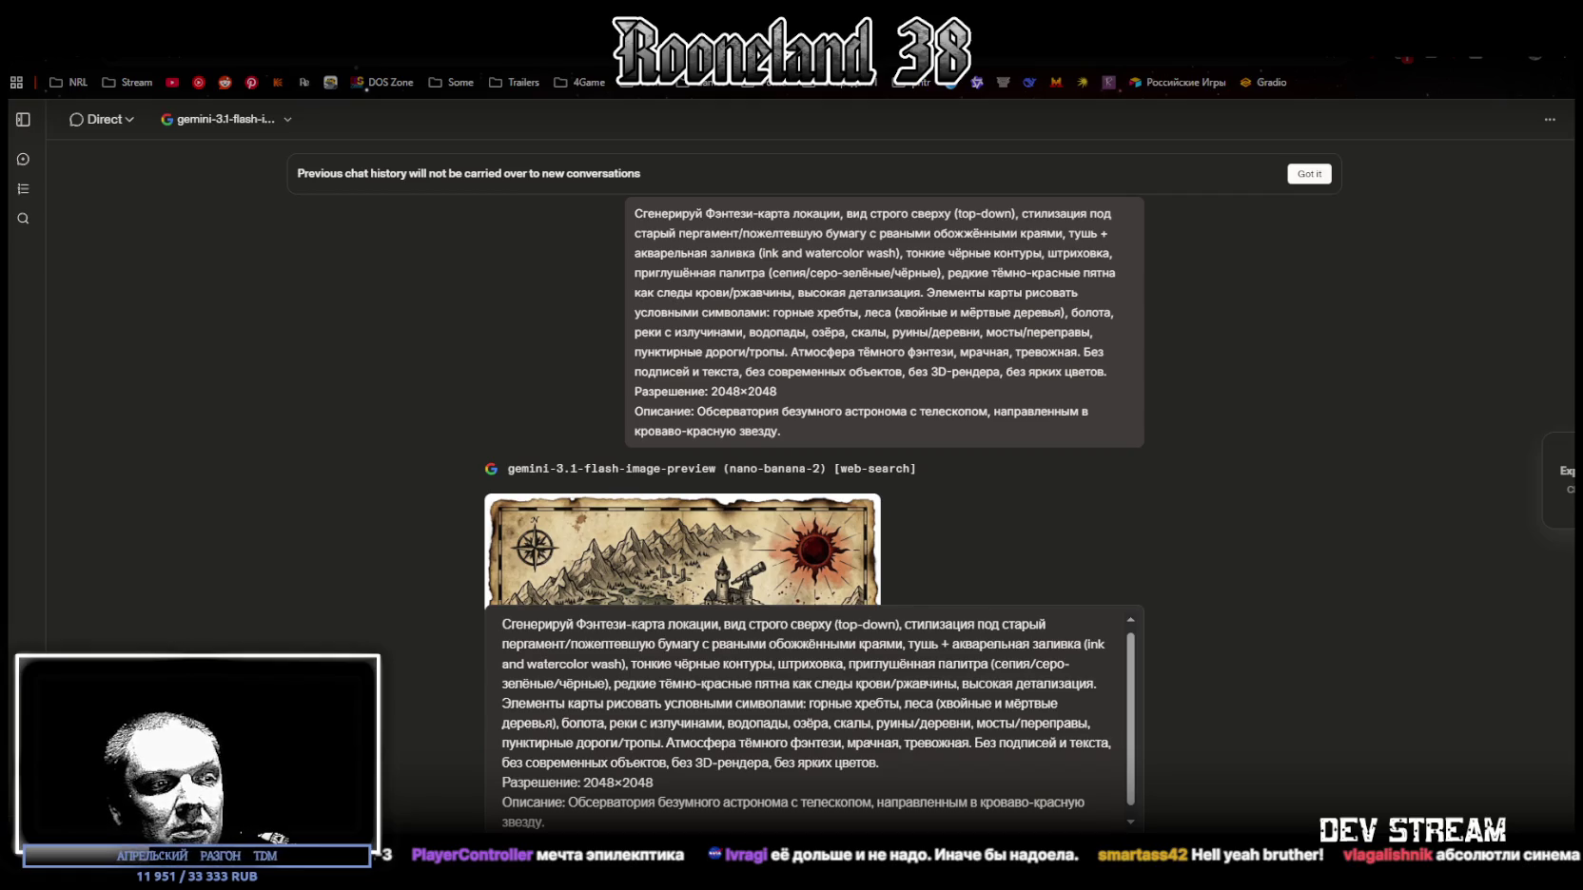
scroll(573, 795, down, 1)
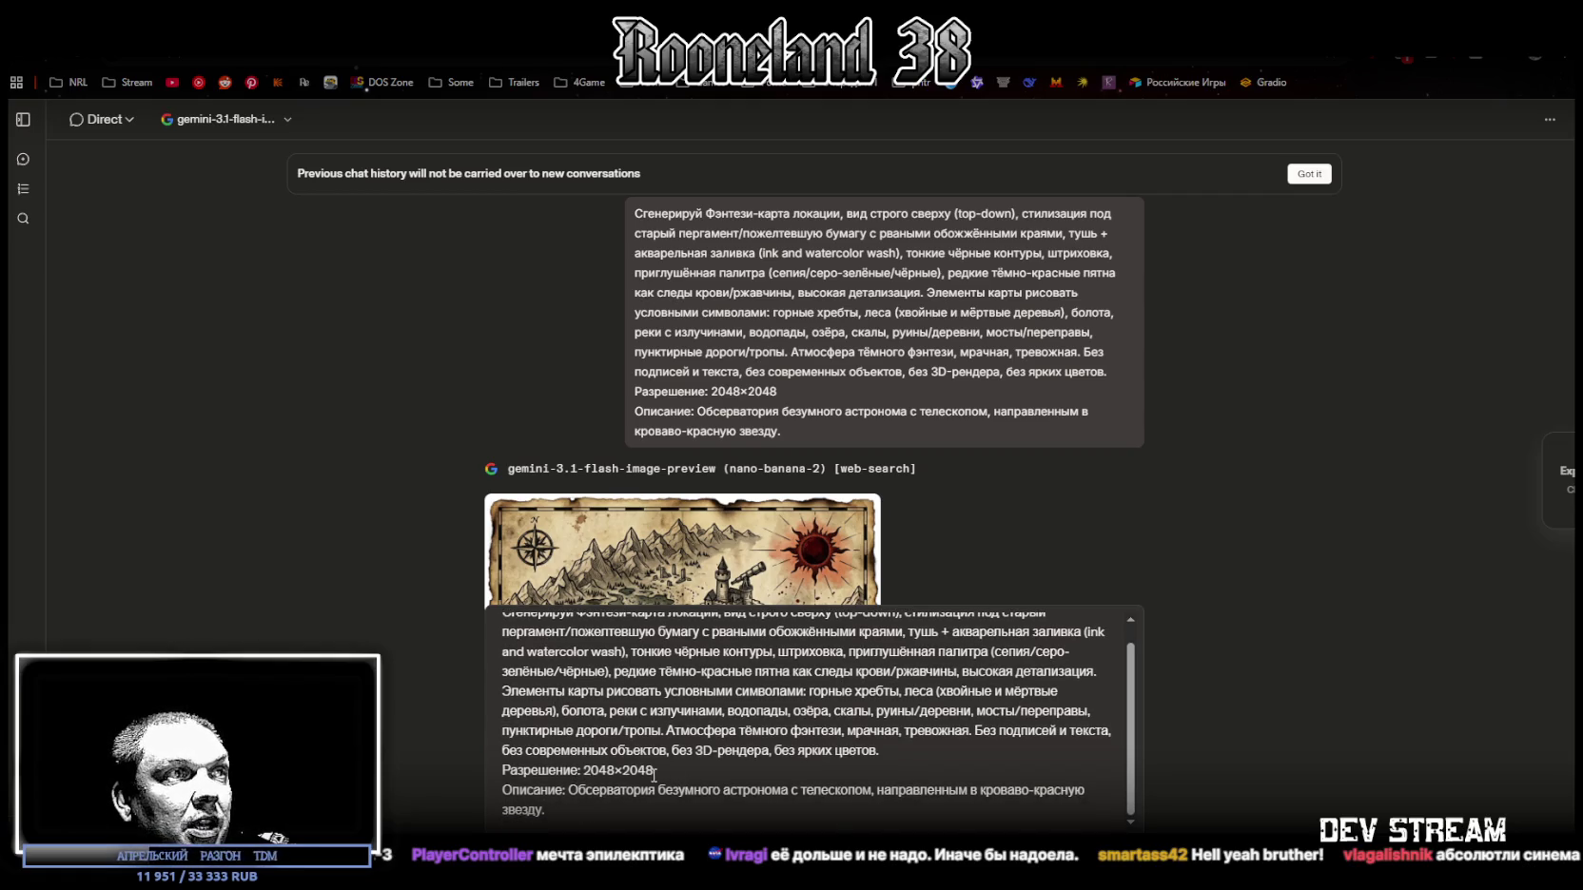
drag(572, 789, 1094, 810)
text(Логово гигантского паука, затянутое липкой белой паутиной, в которой застряли жертвы.)
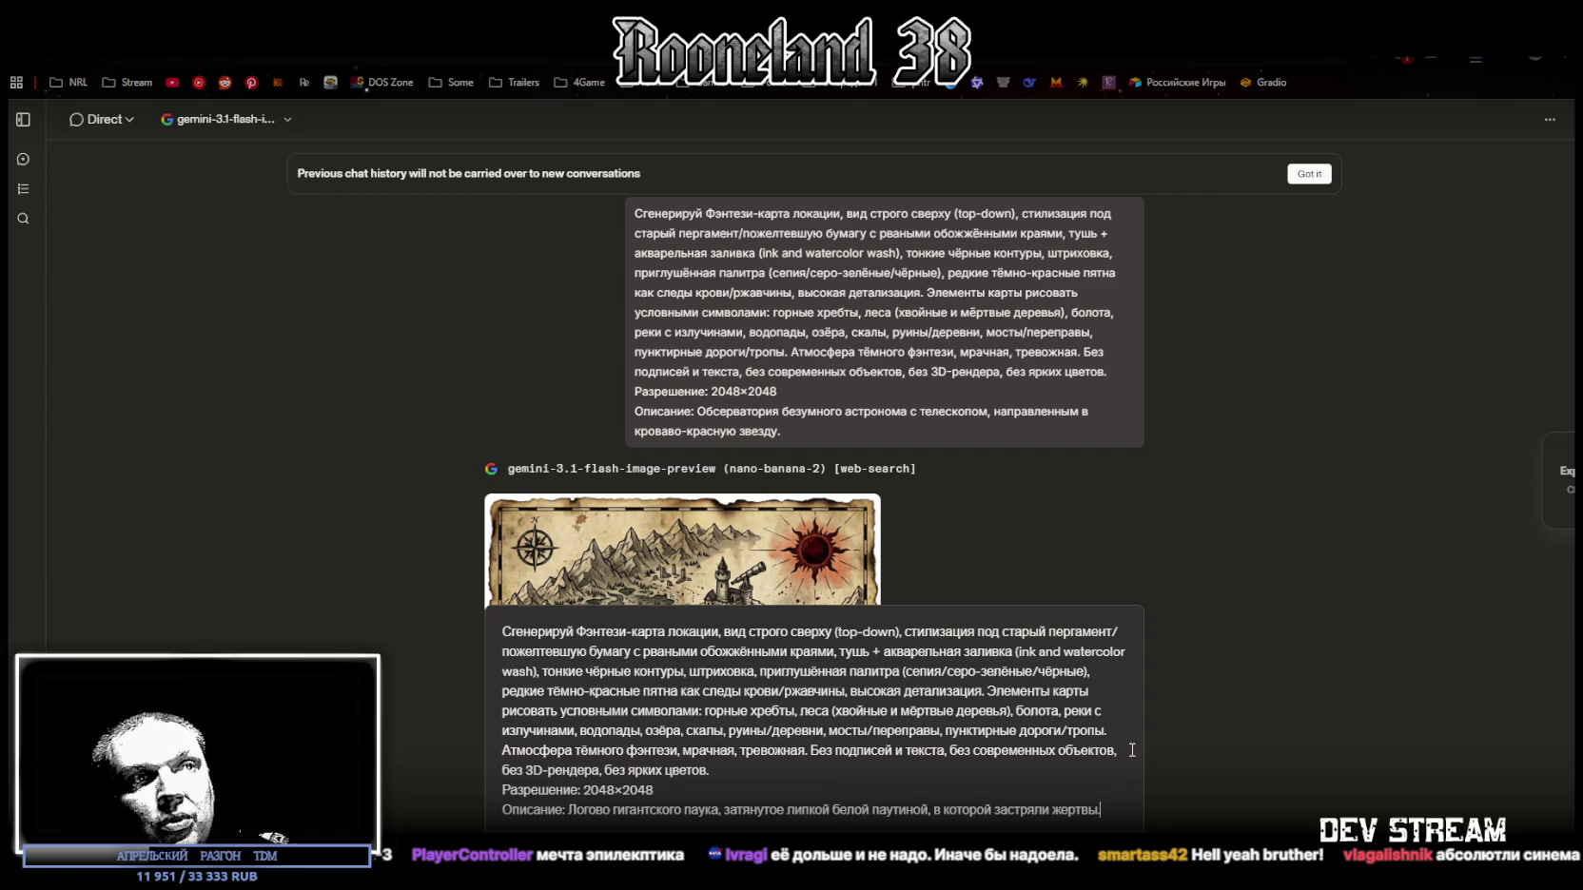
click(1120, 798)
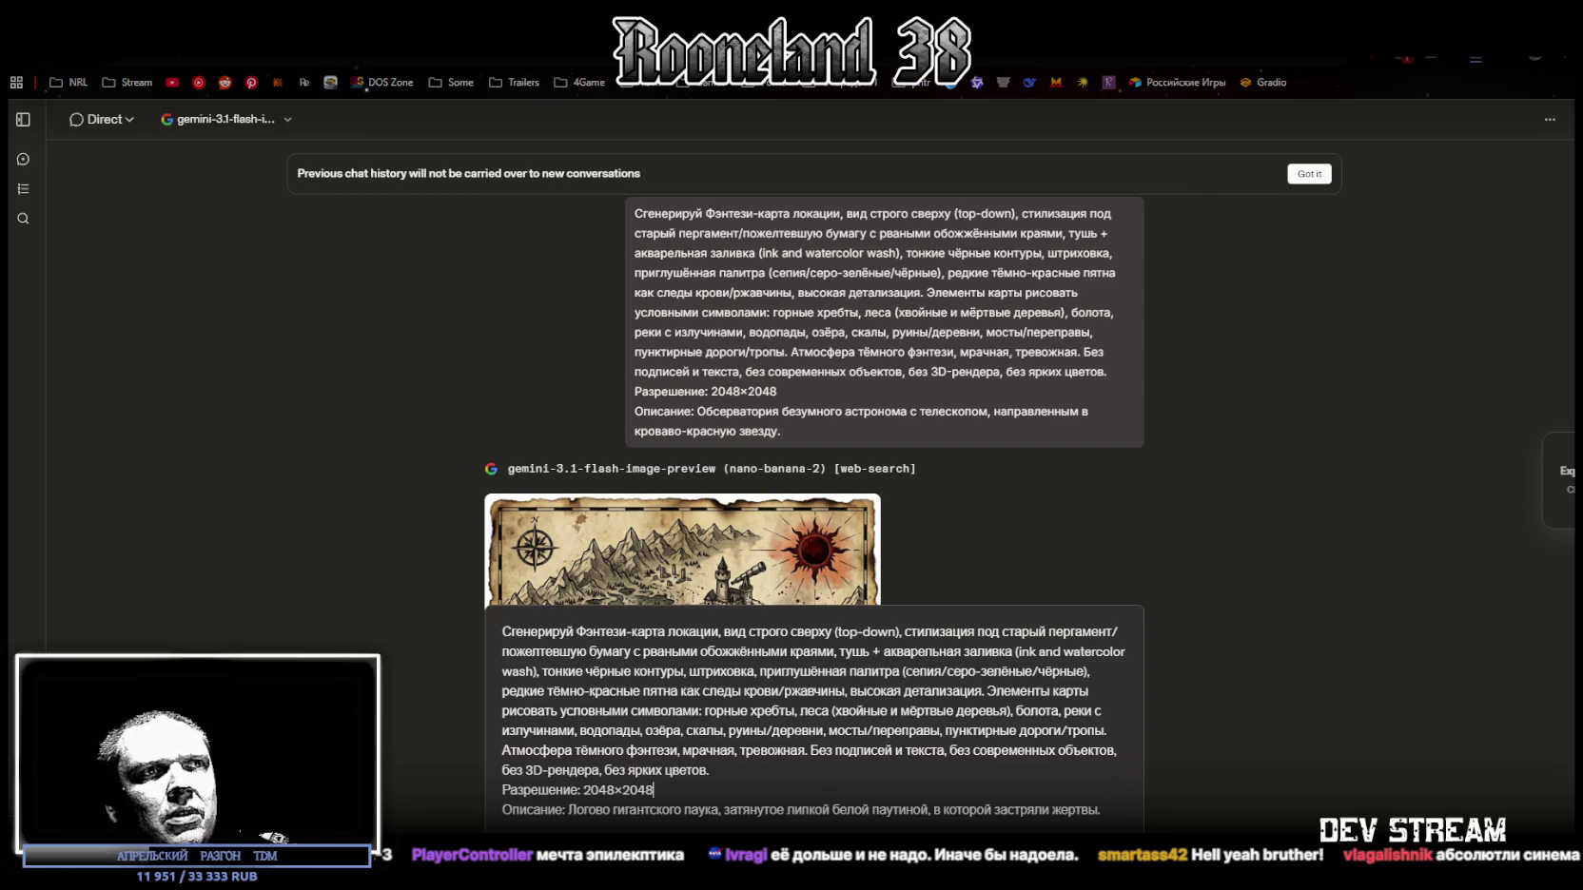
click(1129, 810)
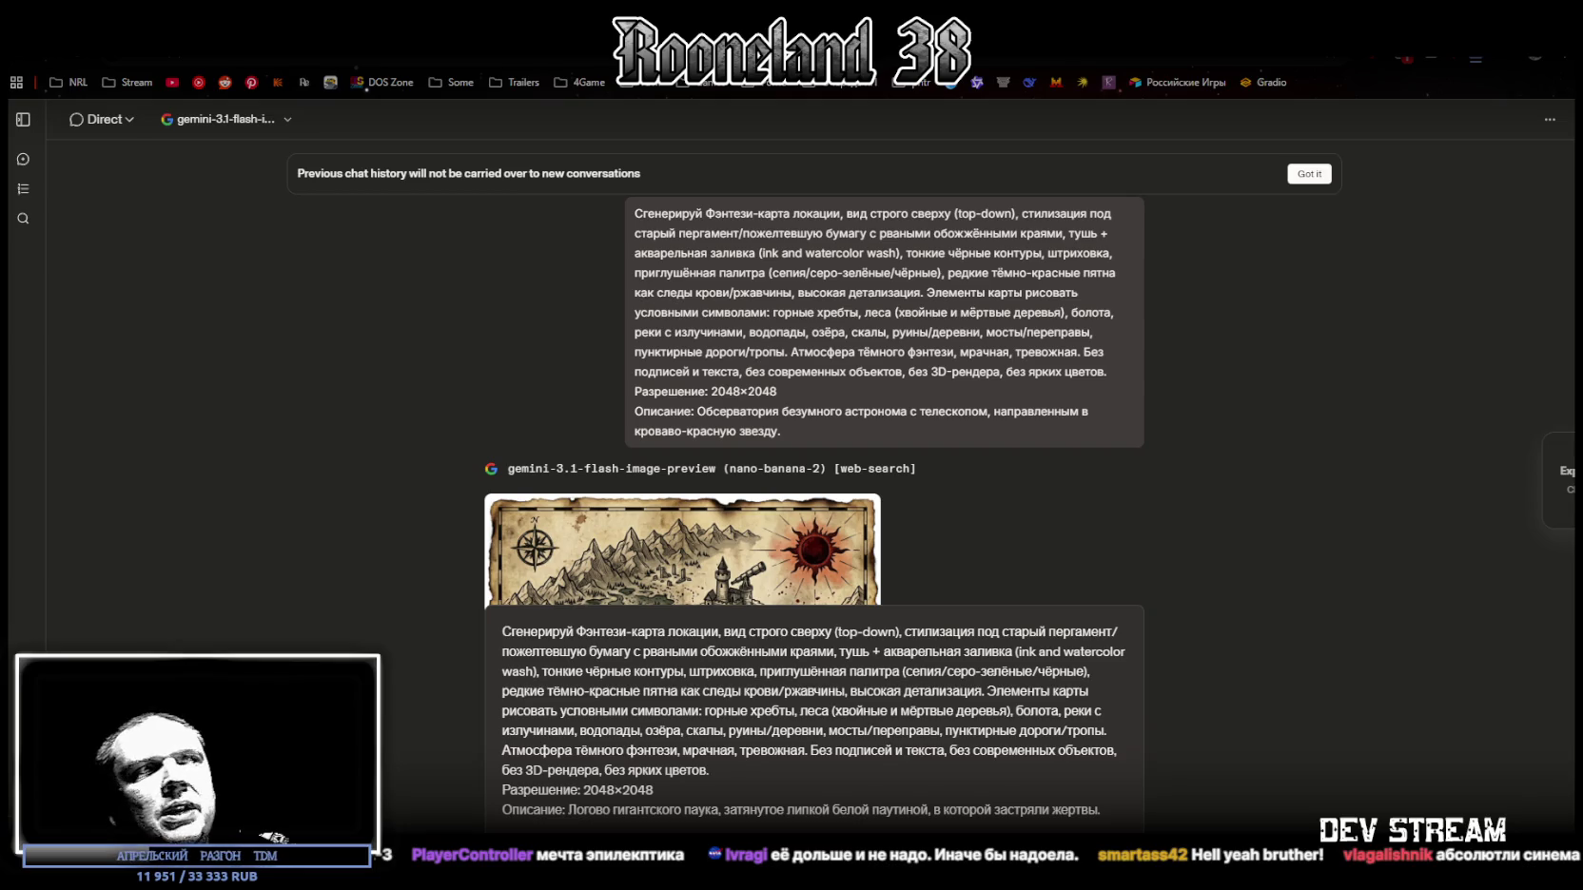
Step: Send the spider's lair prompt, wait for the map, then minimize everything to the desktop
key(Return)
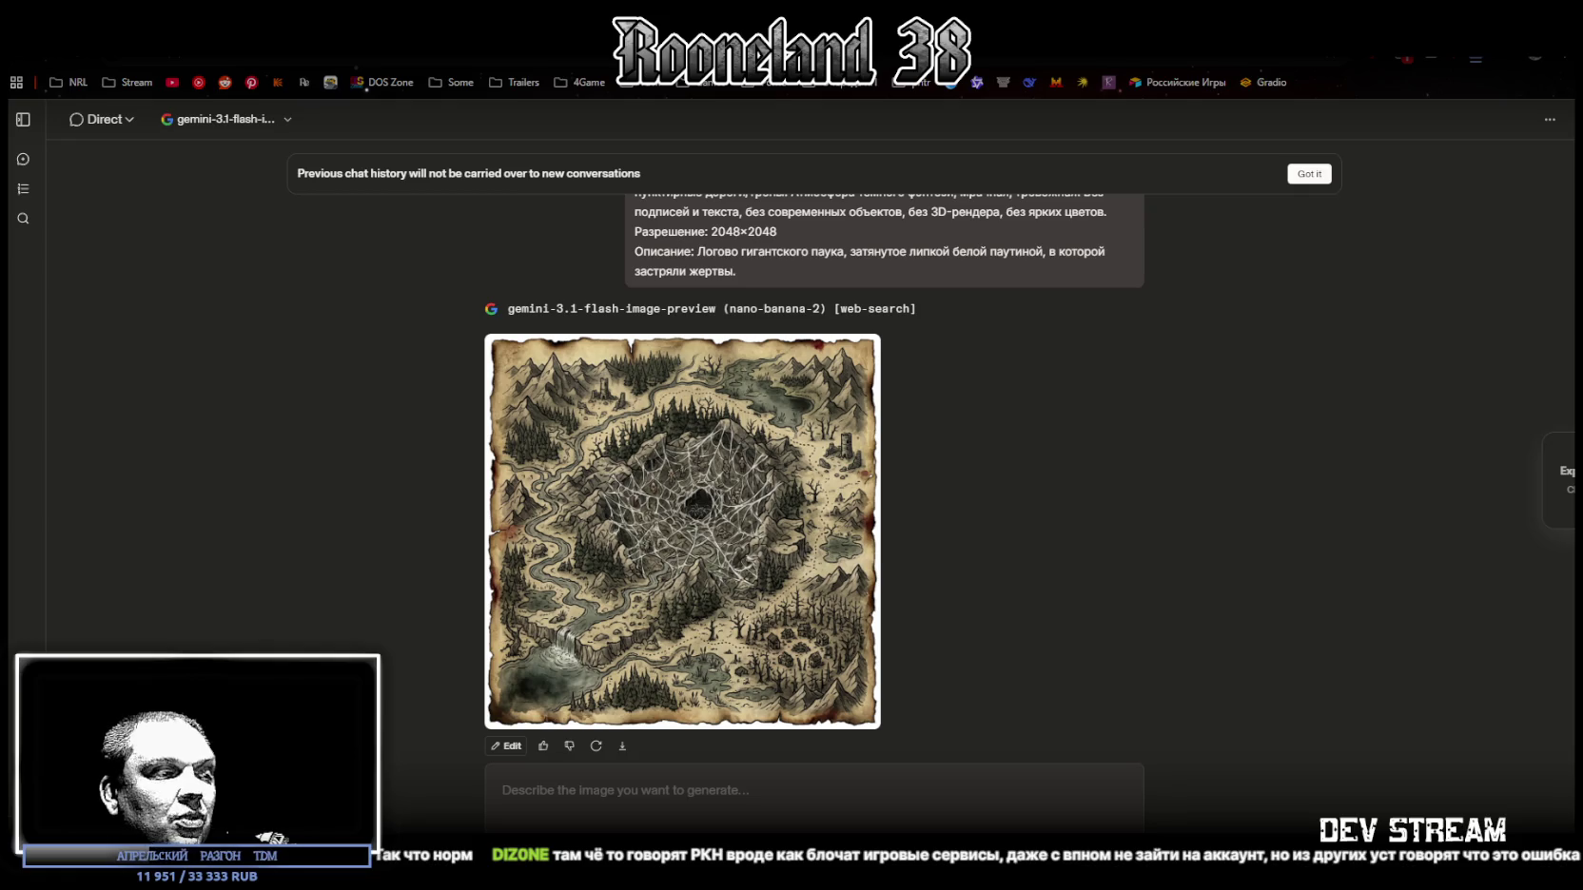
key(super+d)
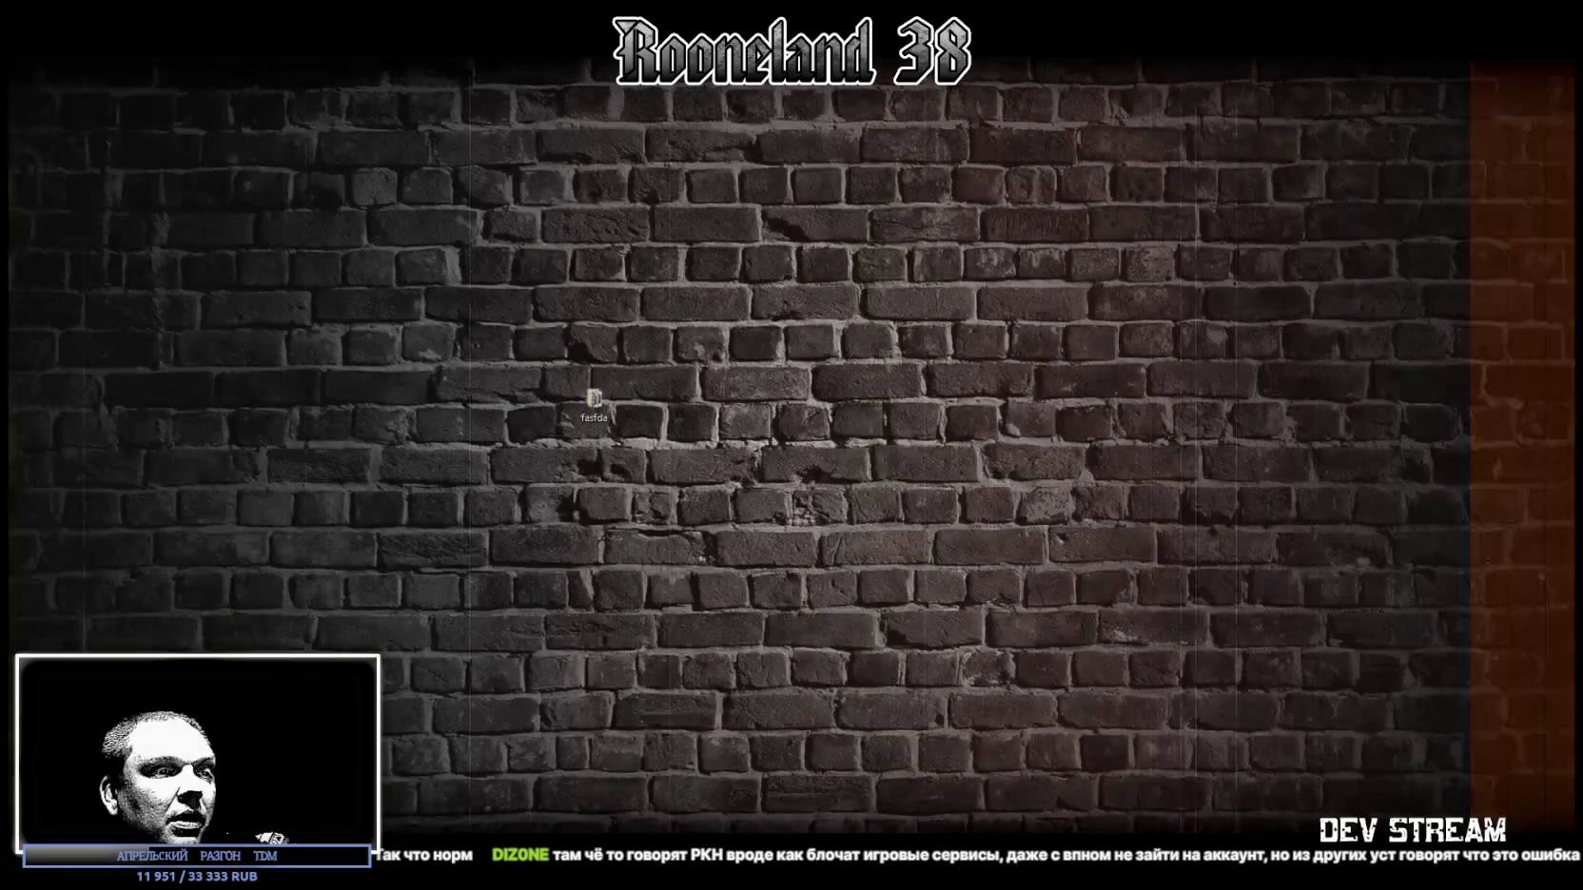
Step: Restore the LMArena browser showing the finished giant spider's lair map
key(super+d)
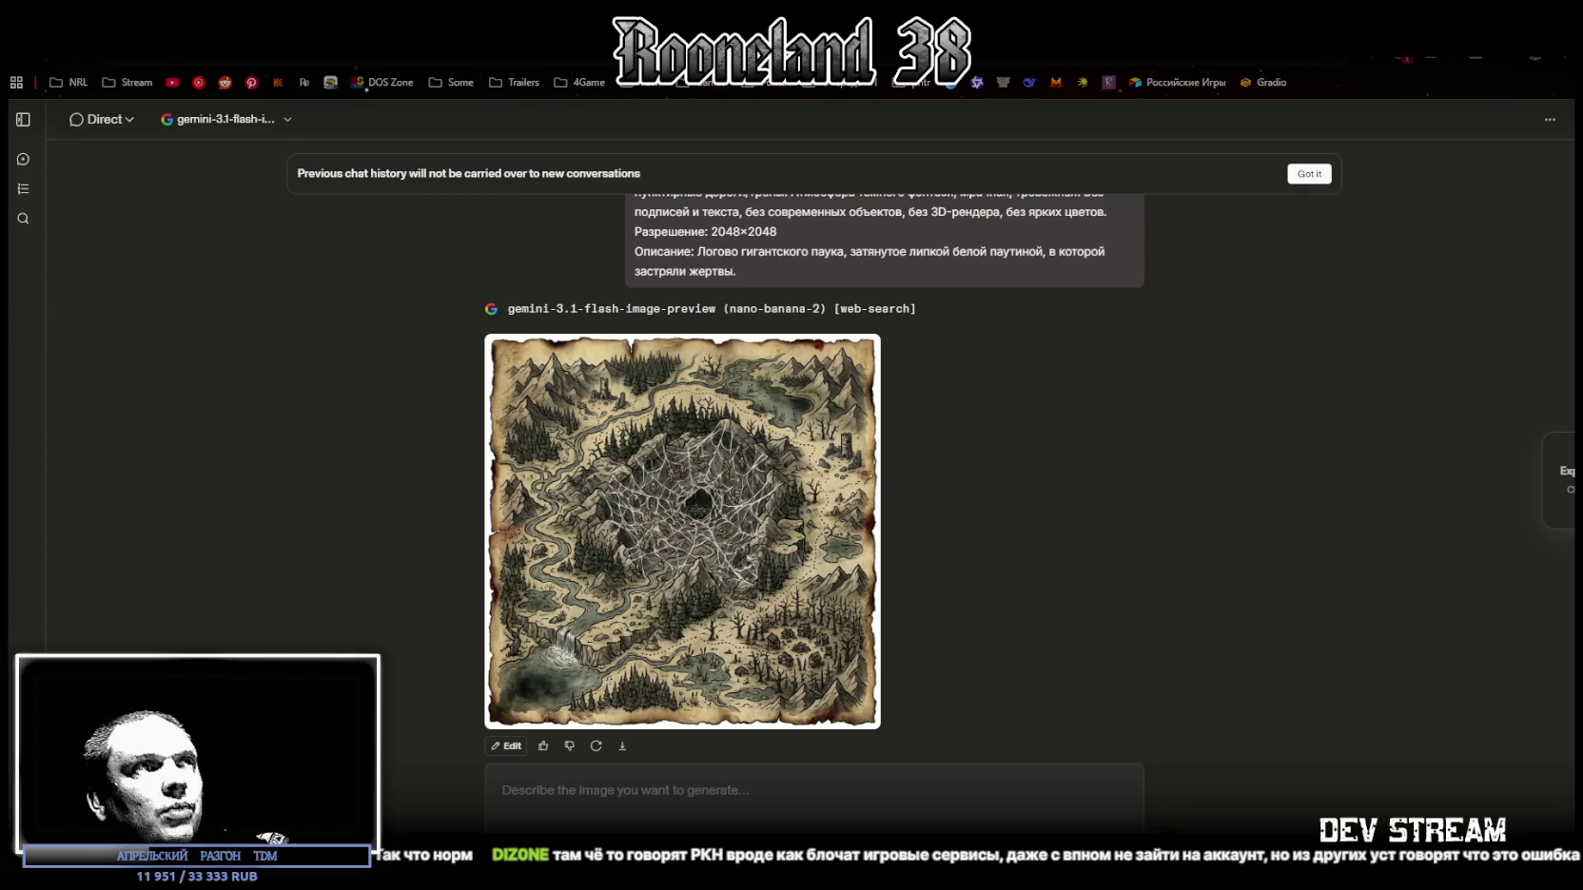
Step: Send the map prompt describing a ruined cliffside lighthouse in a storm with ghost-ship silhouettes
scroll(607, 293, up, 1)
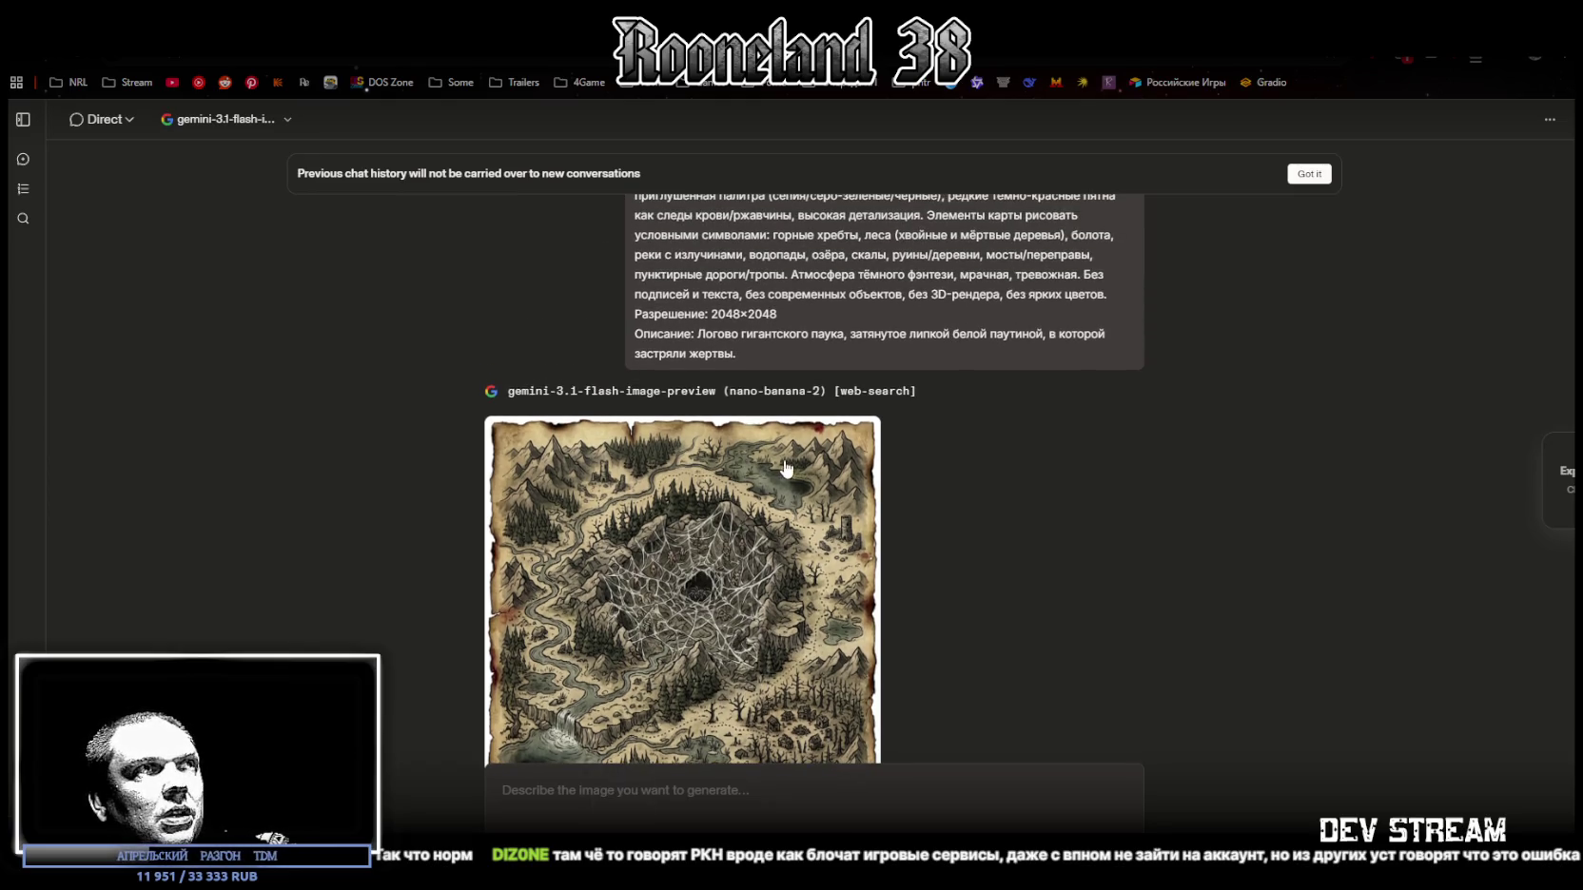
scroll(886, 488, down, 1)
text(Сгенерируй Фэнтези-карта локации, вид строго сверху (top-down), стилизация под старый пергамент/пожелтевшую бумагу с рваными обожжёнными краями, тушь + акварельная заливка (ink and watercolor wash), тонкие чёрные контуры, штриховка, приглушённая палитра (сепия/серо-зелёные/чёрные), редкие тёмно-красные пятна как следы крови/ржавчины, высокая детализация. Элементы карты рисовать условными символами: горные хребты, леса (хвойные и мёртвые деревья), болота, реки с излучинами, водопады, озёра, скалы, руины/деревни, мосты/переправы, пунктирные дороги/тропы. Атмосфера тёмного фэнтези, мрачная, тревожная. Без подписей и текста, без современных объектов, без 3D-рендера, без ярких цветов. Разрешение: 2048×2048 Описание: Логово гигантского паука, затянутое липкой белой паутиной, в которой застряли жертвы.)
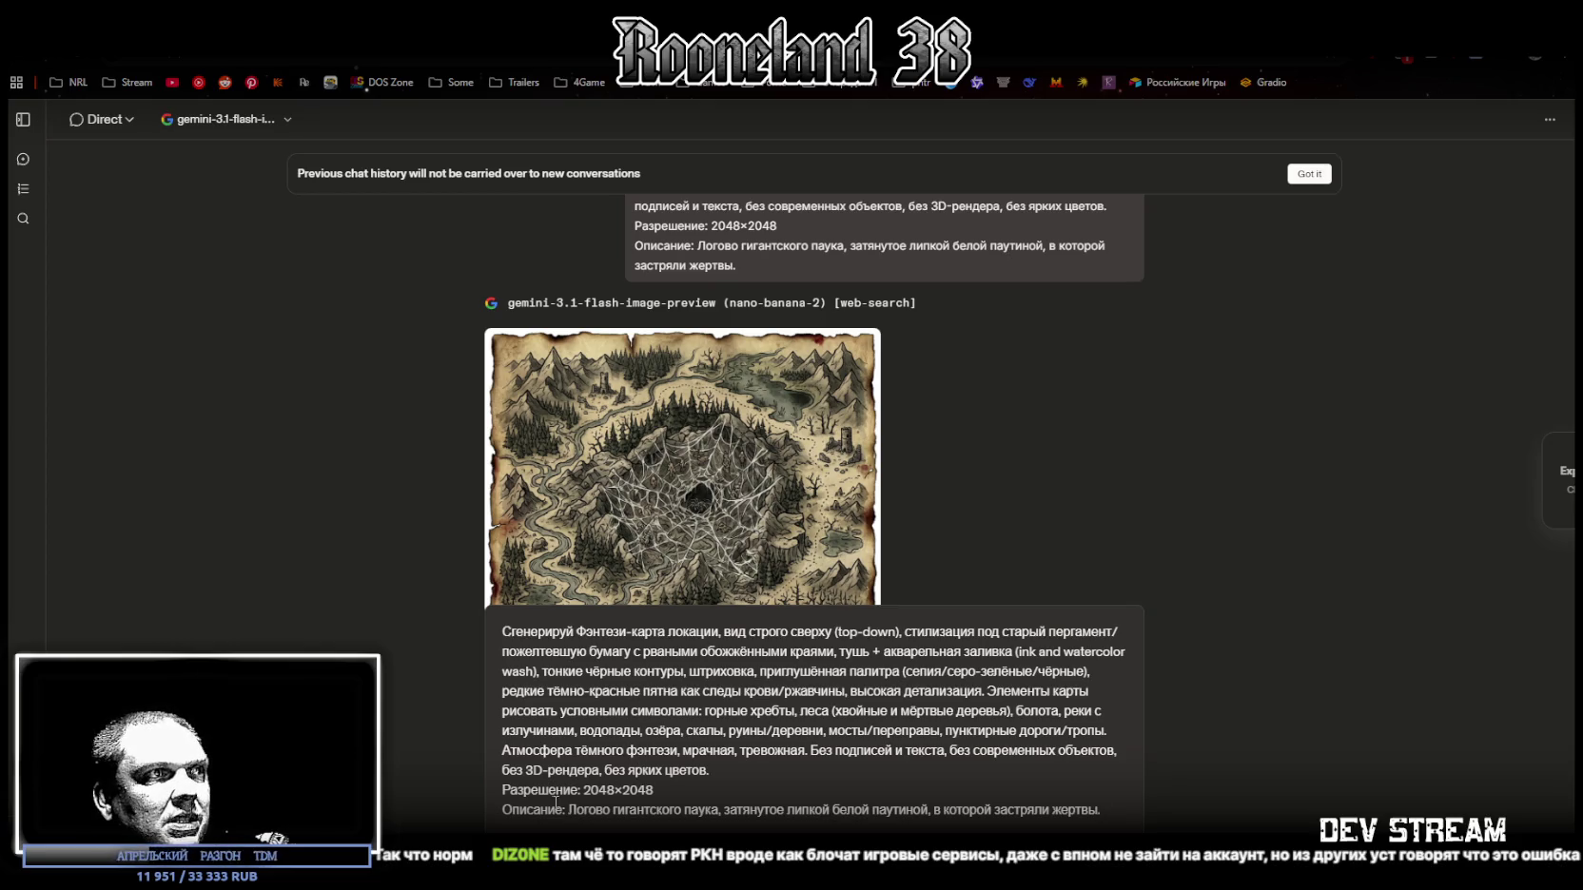
drag(568, 810, 1083, 810)
text(Разрушенный маяк на скале, вокруг которого бушует шторм и видны силуэты кораблей-призраков.)
scroll(918, 780, down, 1)
key(Return)
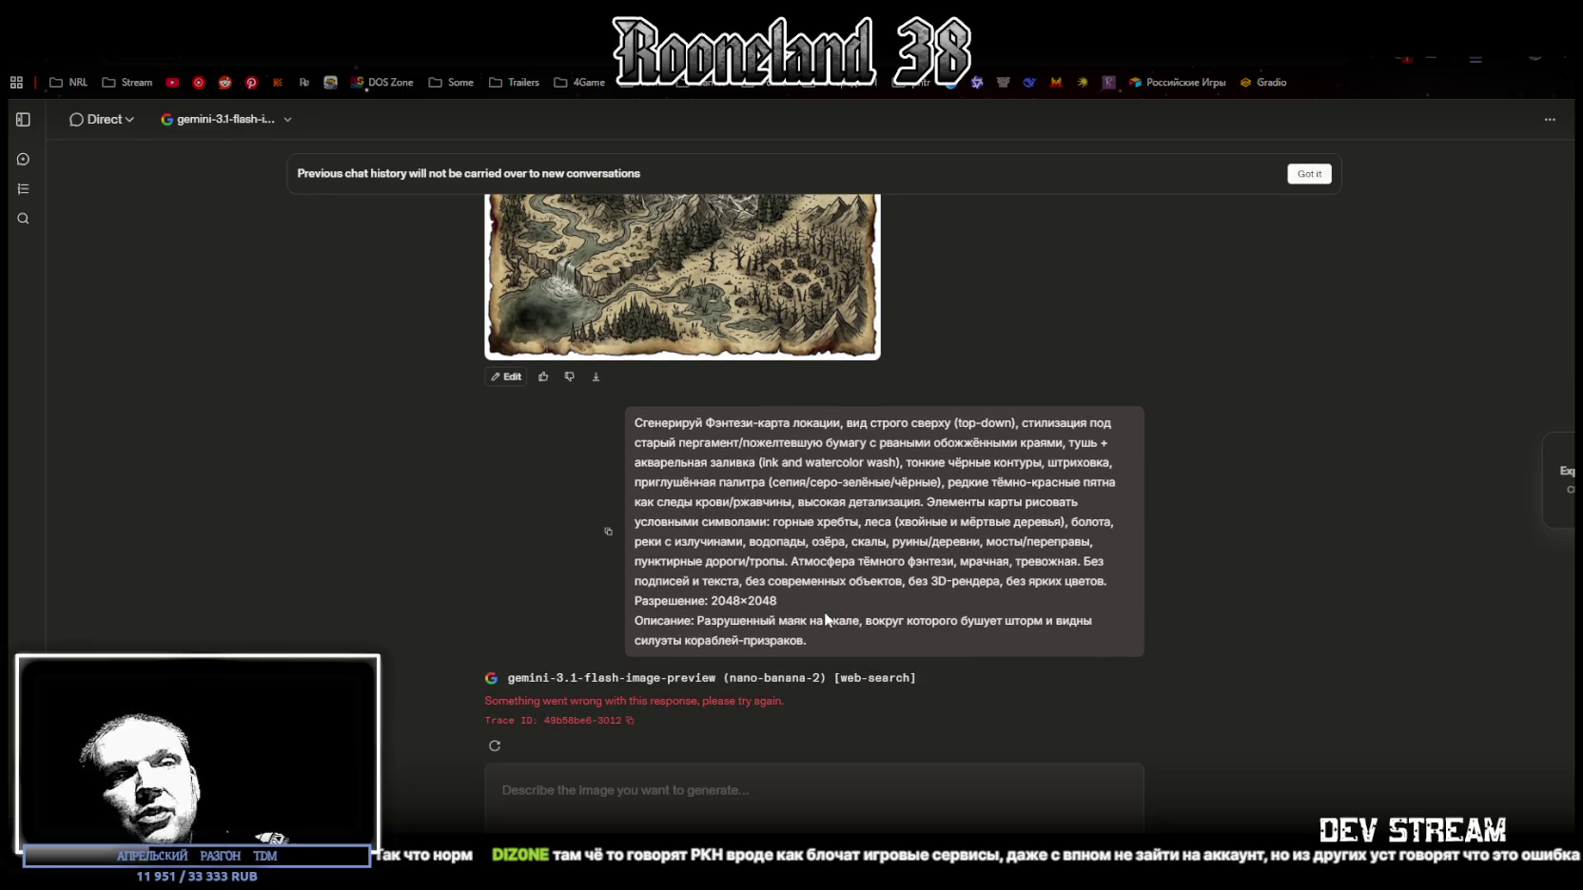
Step: Retry the failed lighthouse map four times until it regenerates, then switch to the Unity editor
click(494, 740)
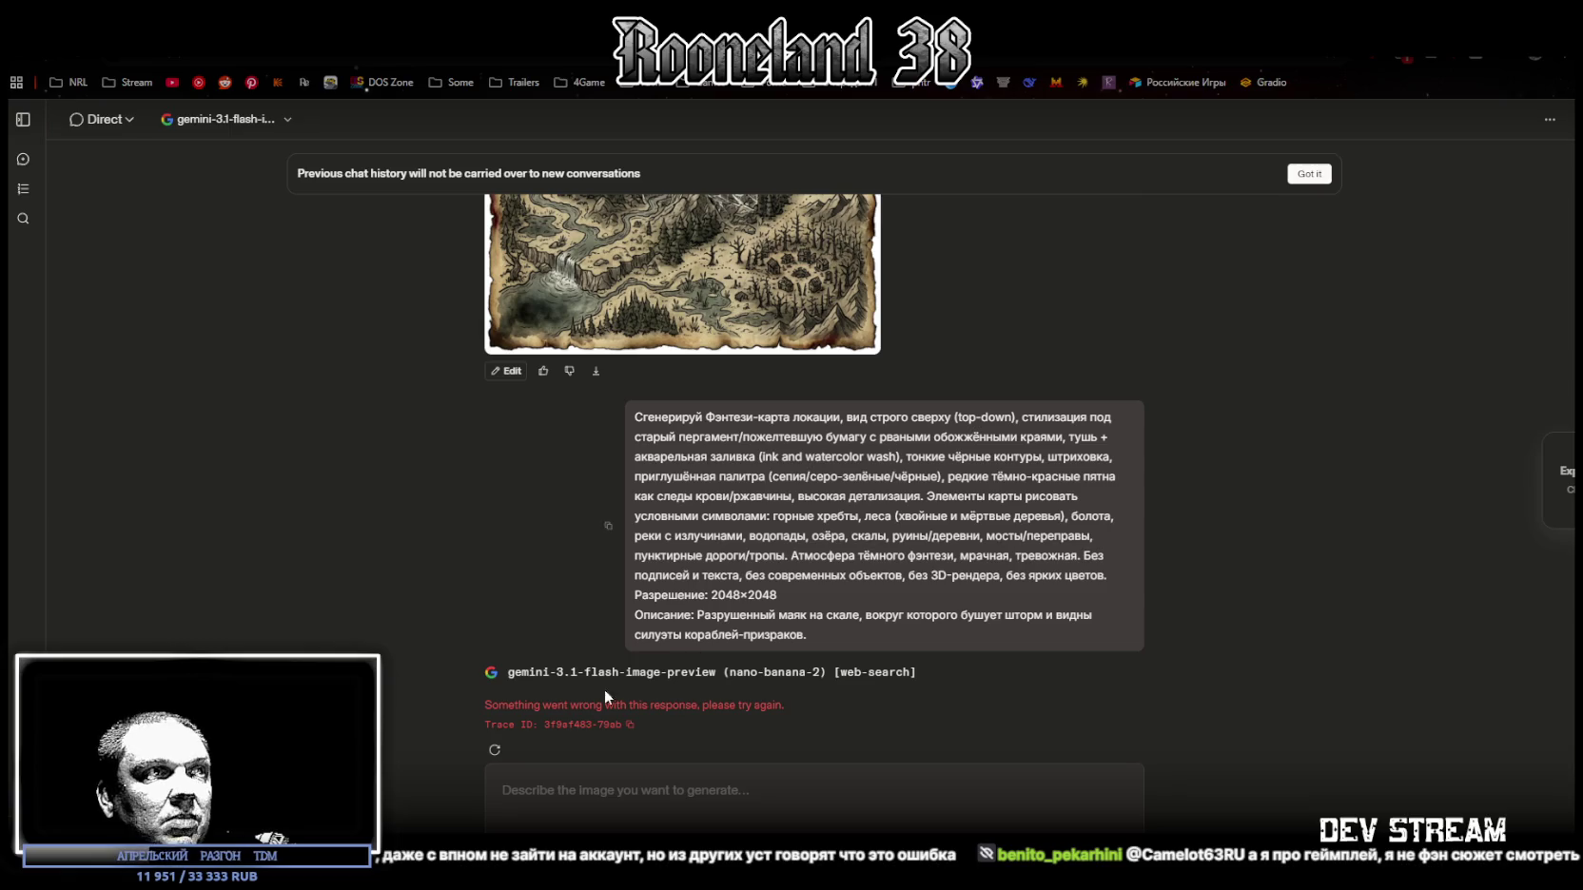
click(494, 751)
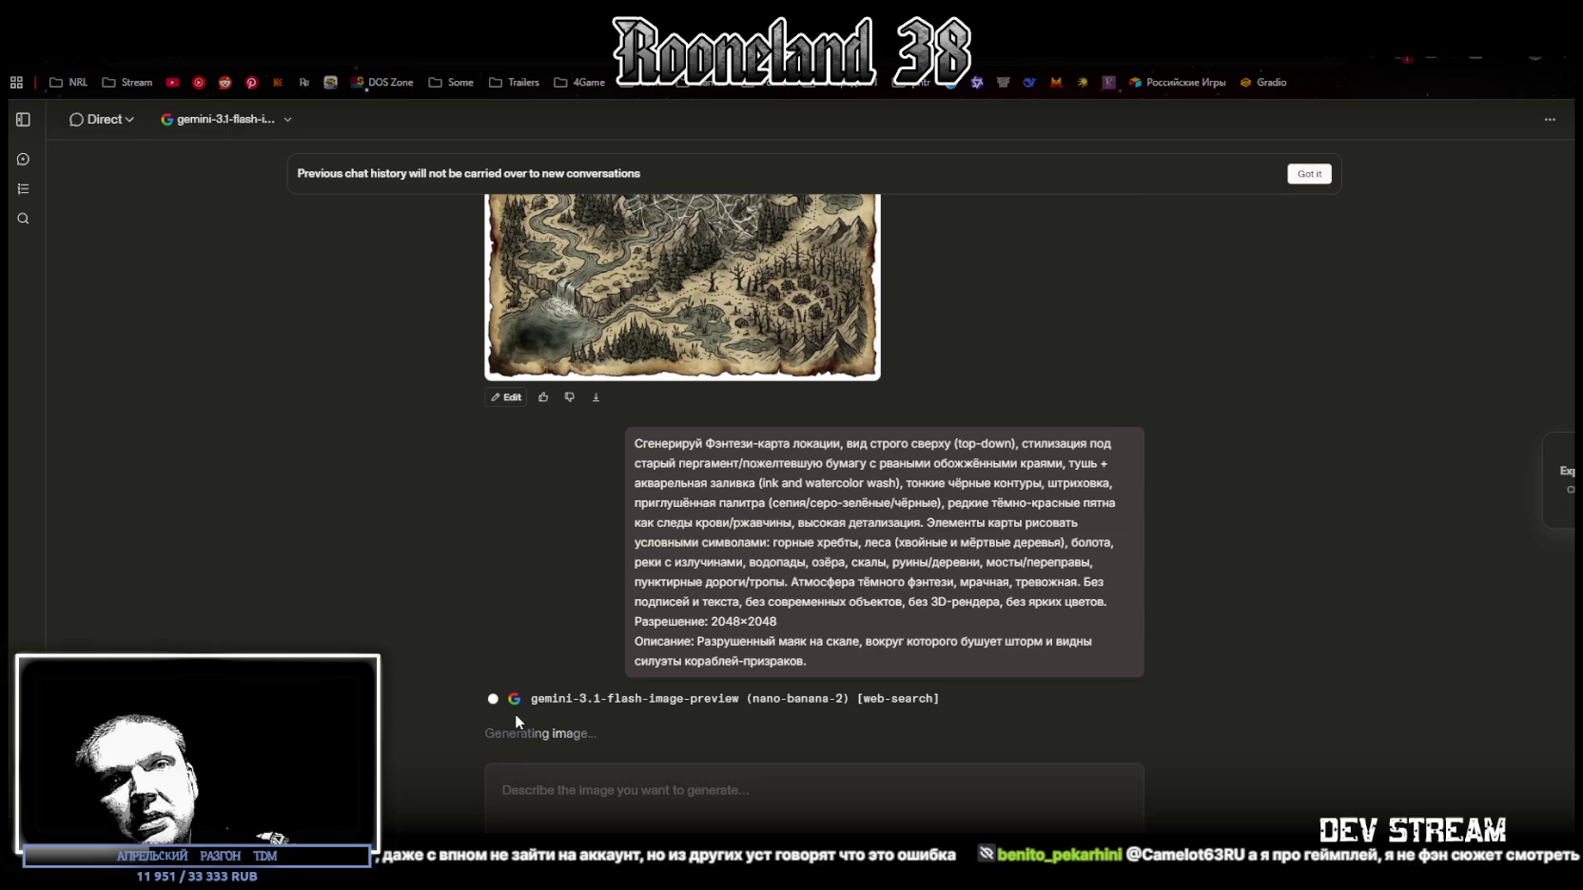
click(496, 750)
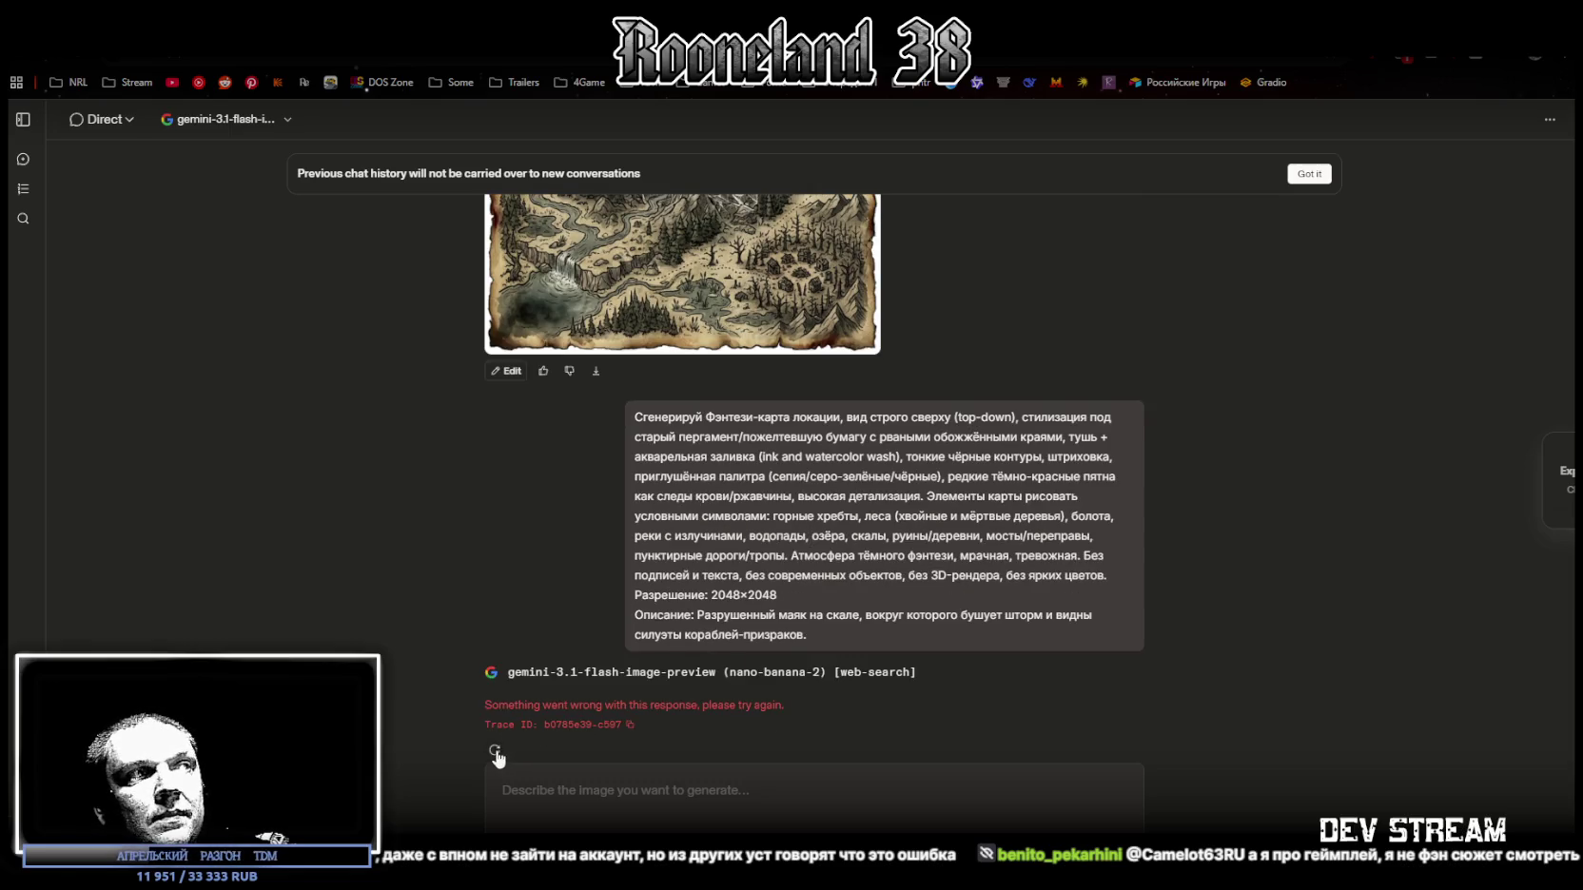
click(495, 749)
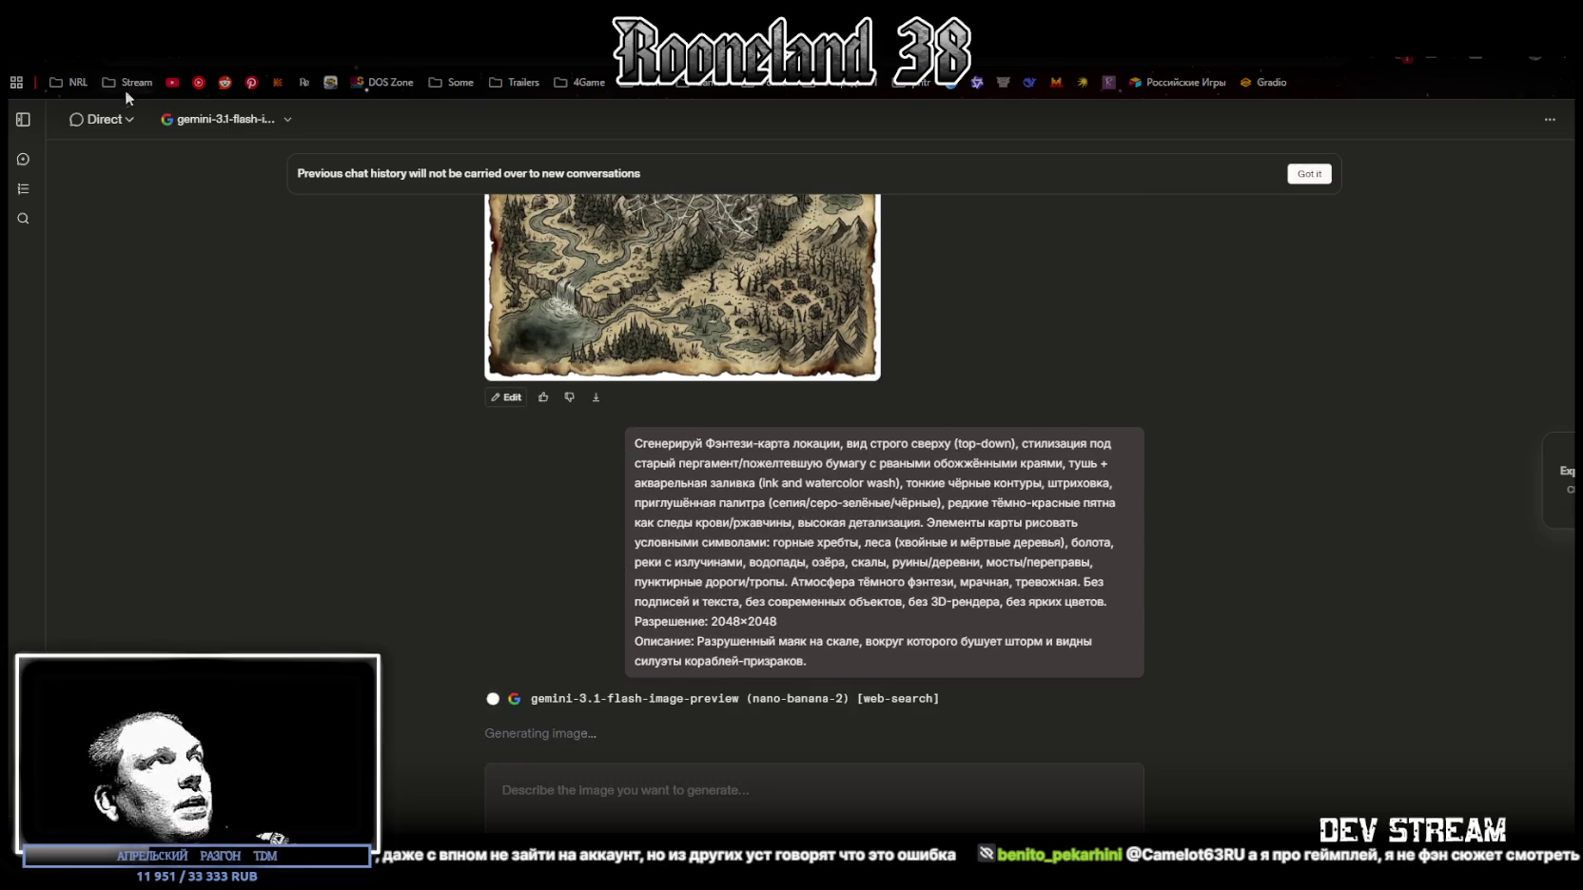
key(alt+Tab)
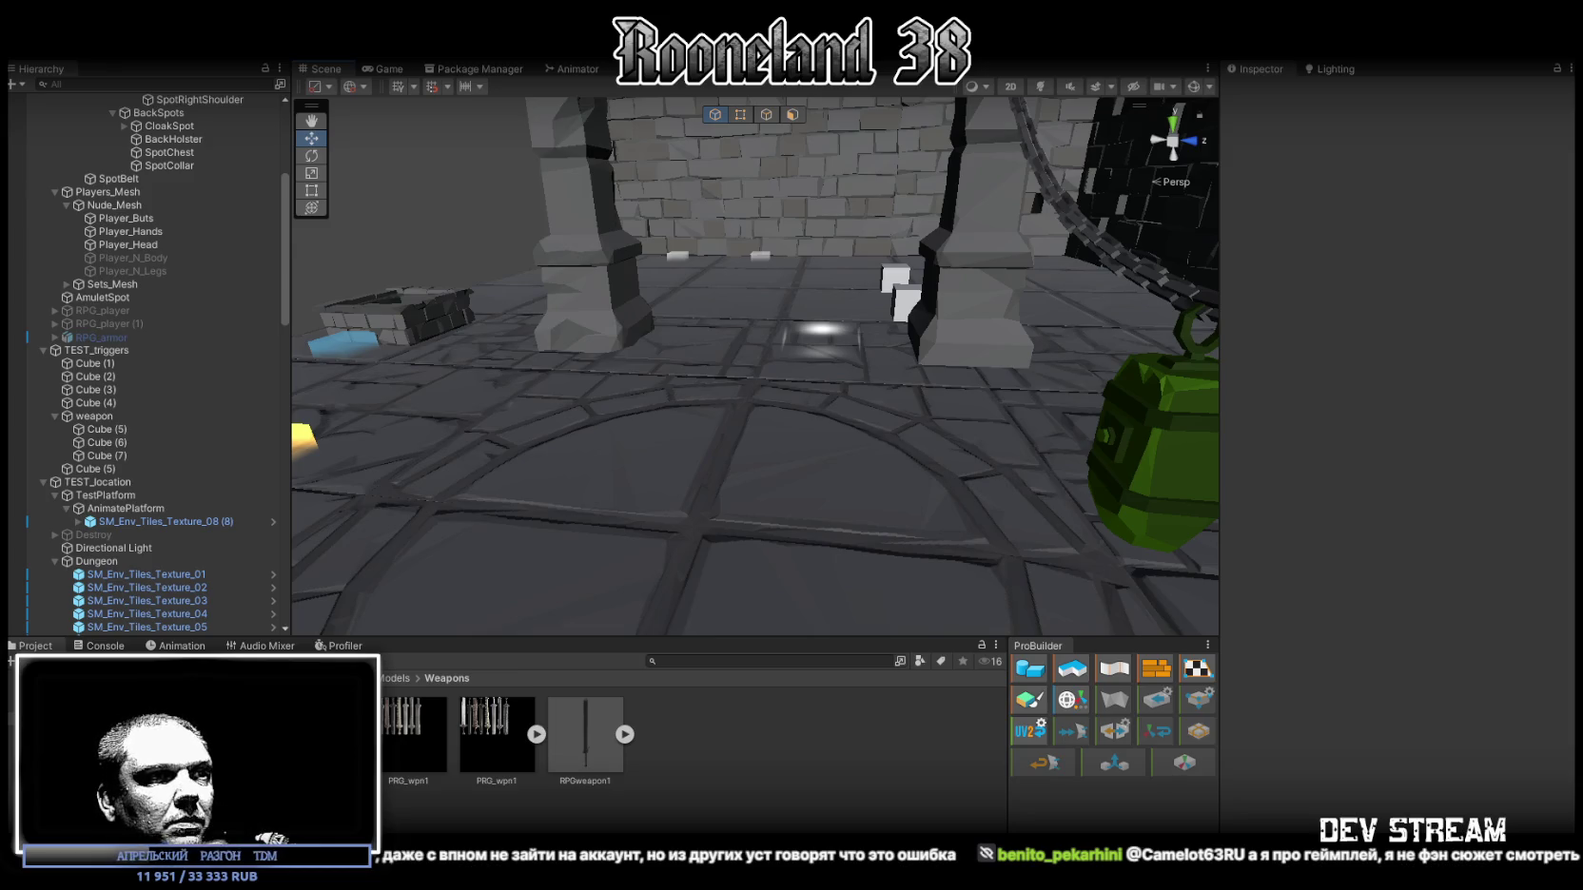
Step: Switch from Unity back to the LMArena chat generating the ruined-lighthouse map
key(alt+Tab)
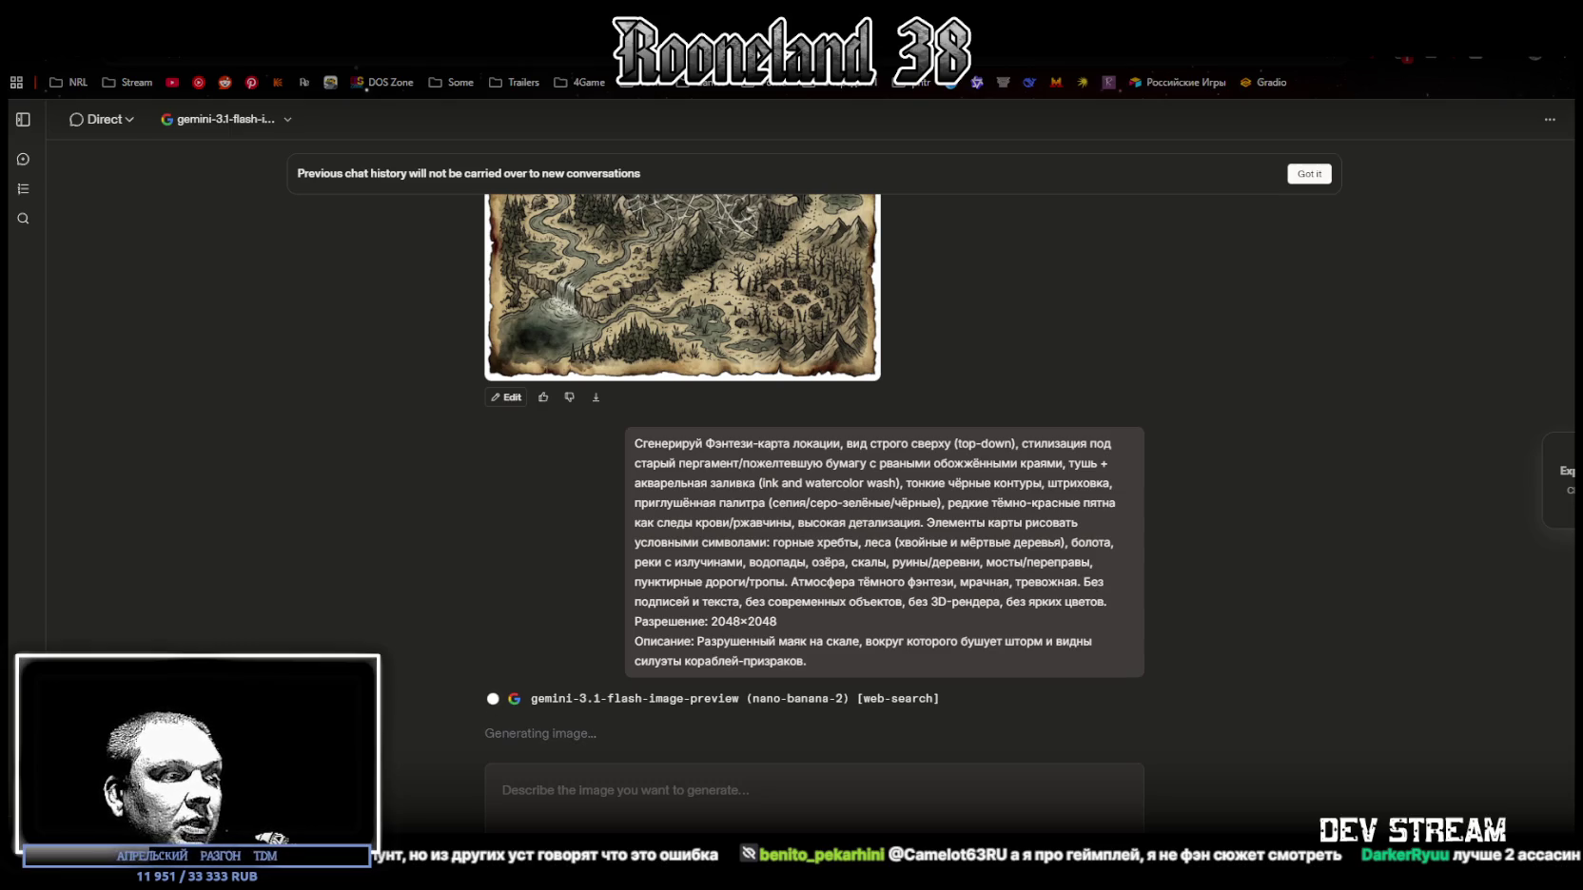
Step: View the finished spider-web map enlarged, close it, and switch to the Map folder
scroll(703, 547, up, 1)
click(715, 559)
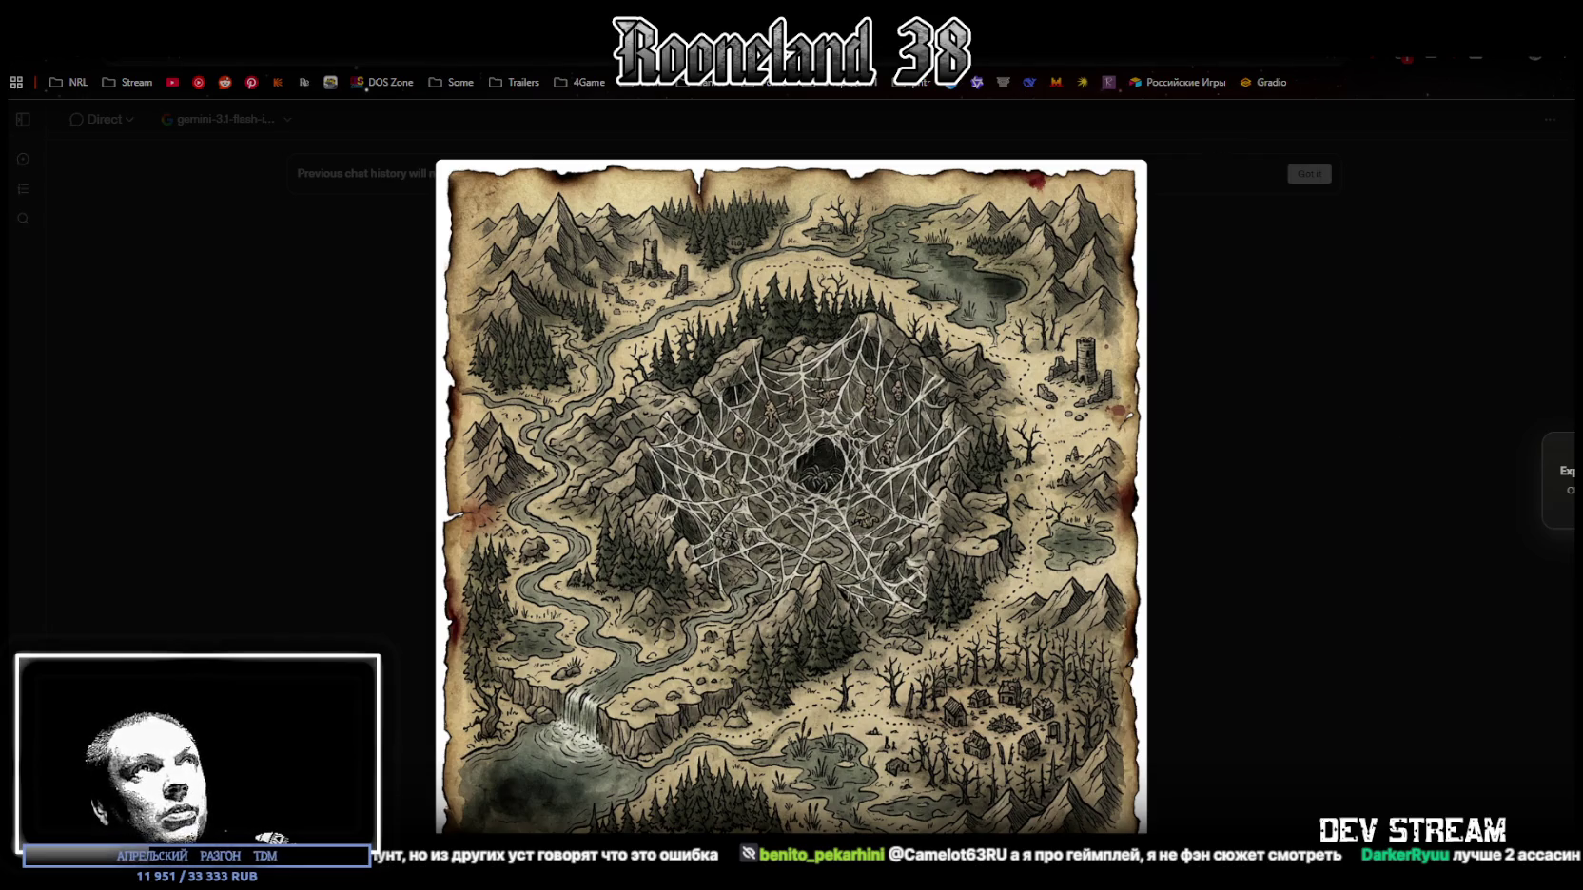
click(1257, 447)
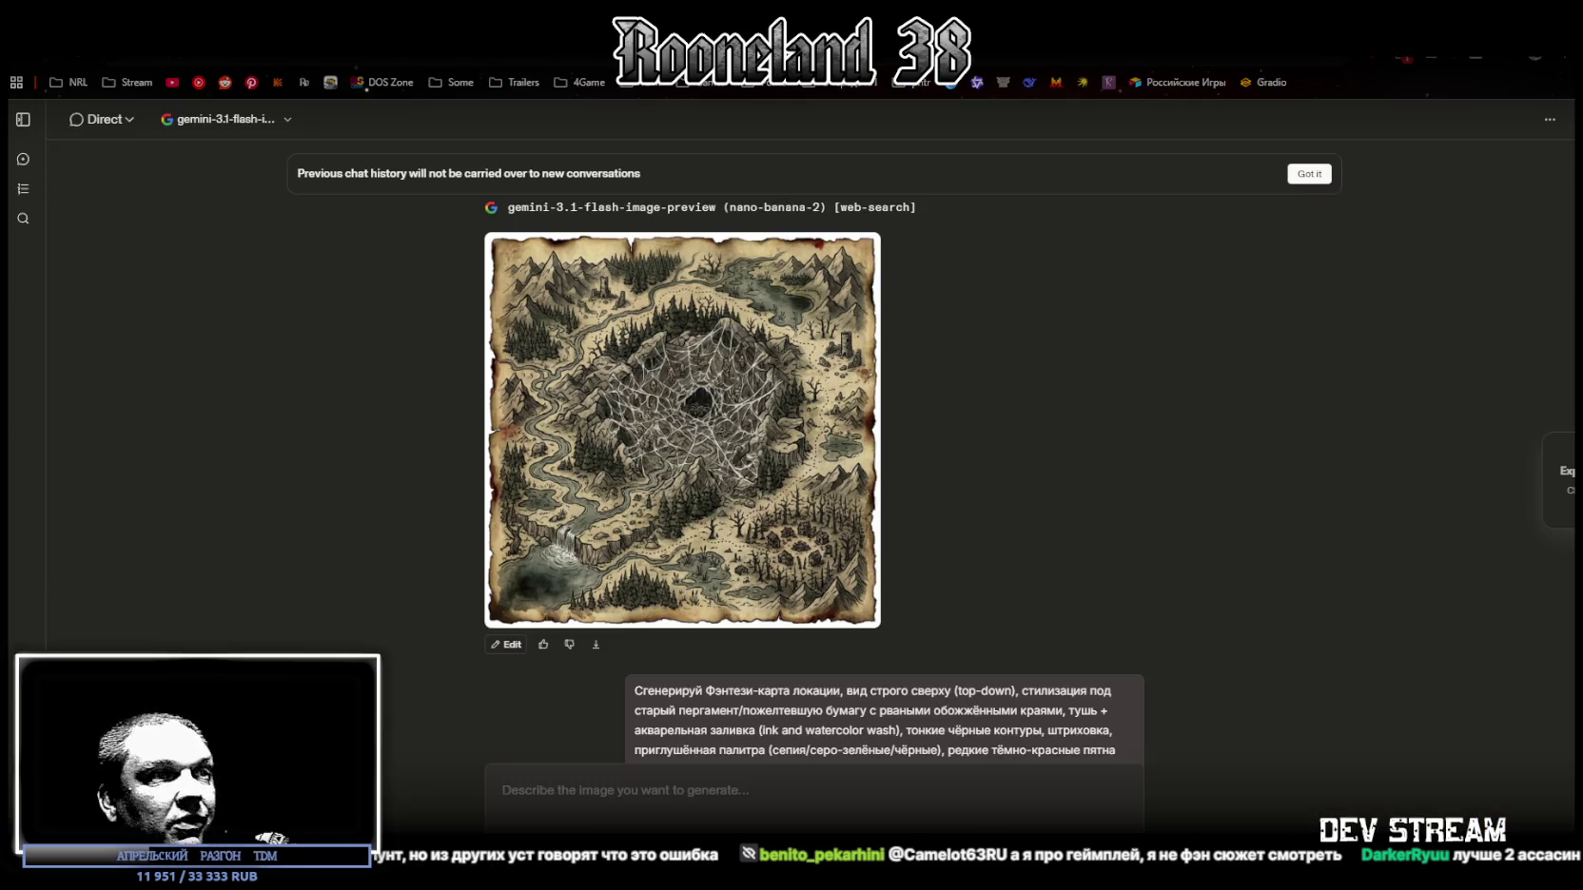
key(alt+Tab)
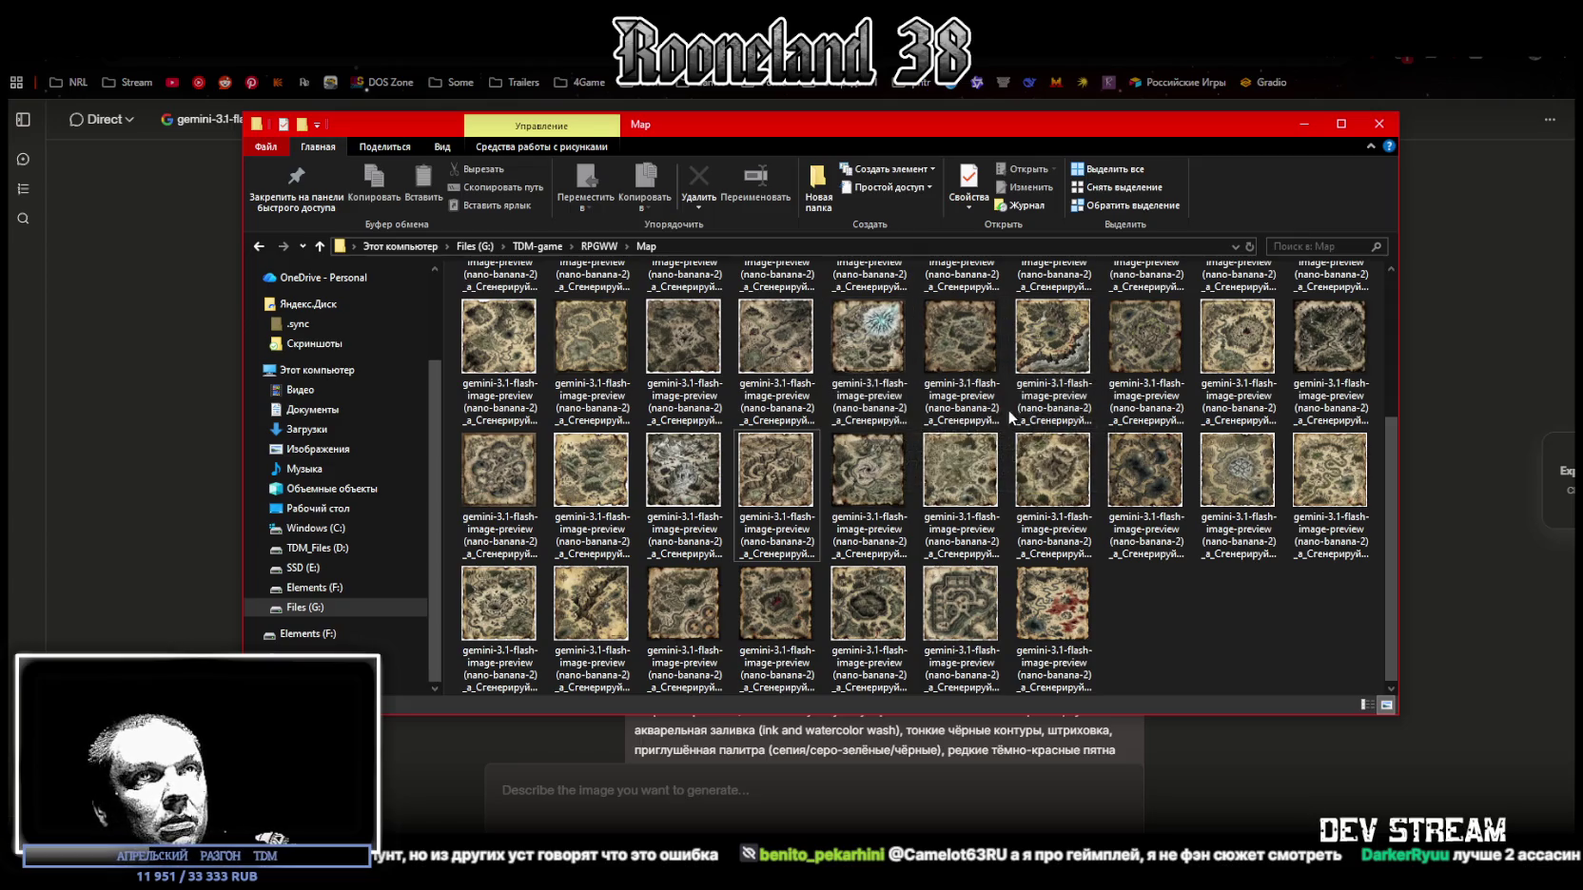
Step: Scan the saved gemini-3.1-flash maps in the Map folder, then return to the chat
scroll(1009, 409, up, 2)
scroll(1004, 415, down, 3)
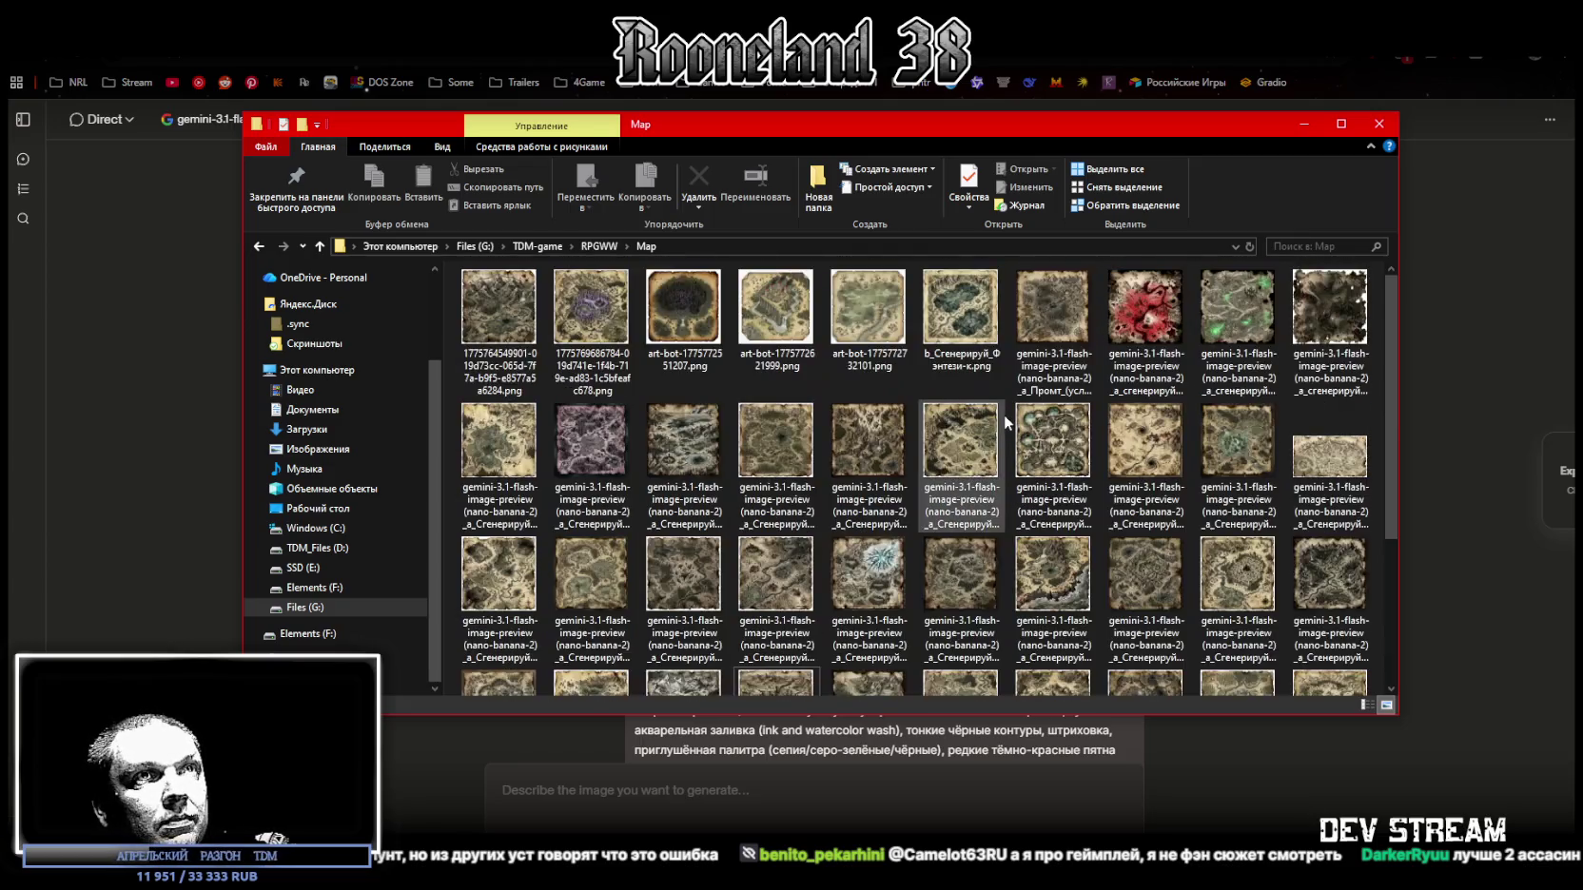
key(alt+Tab)
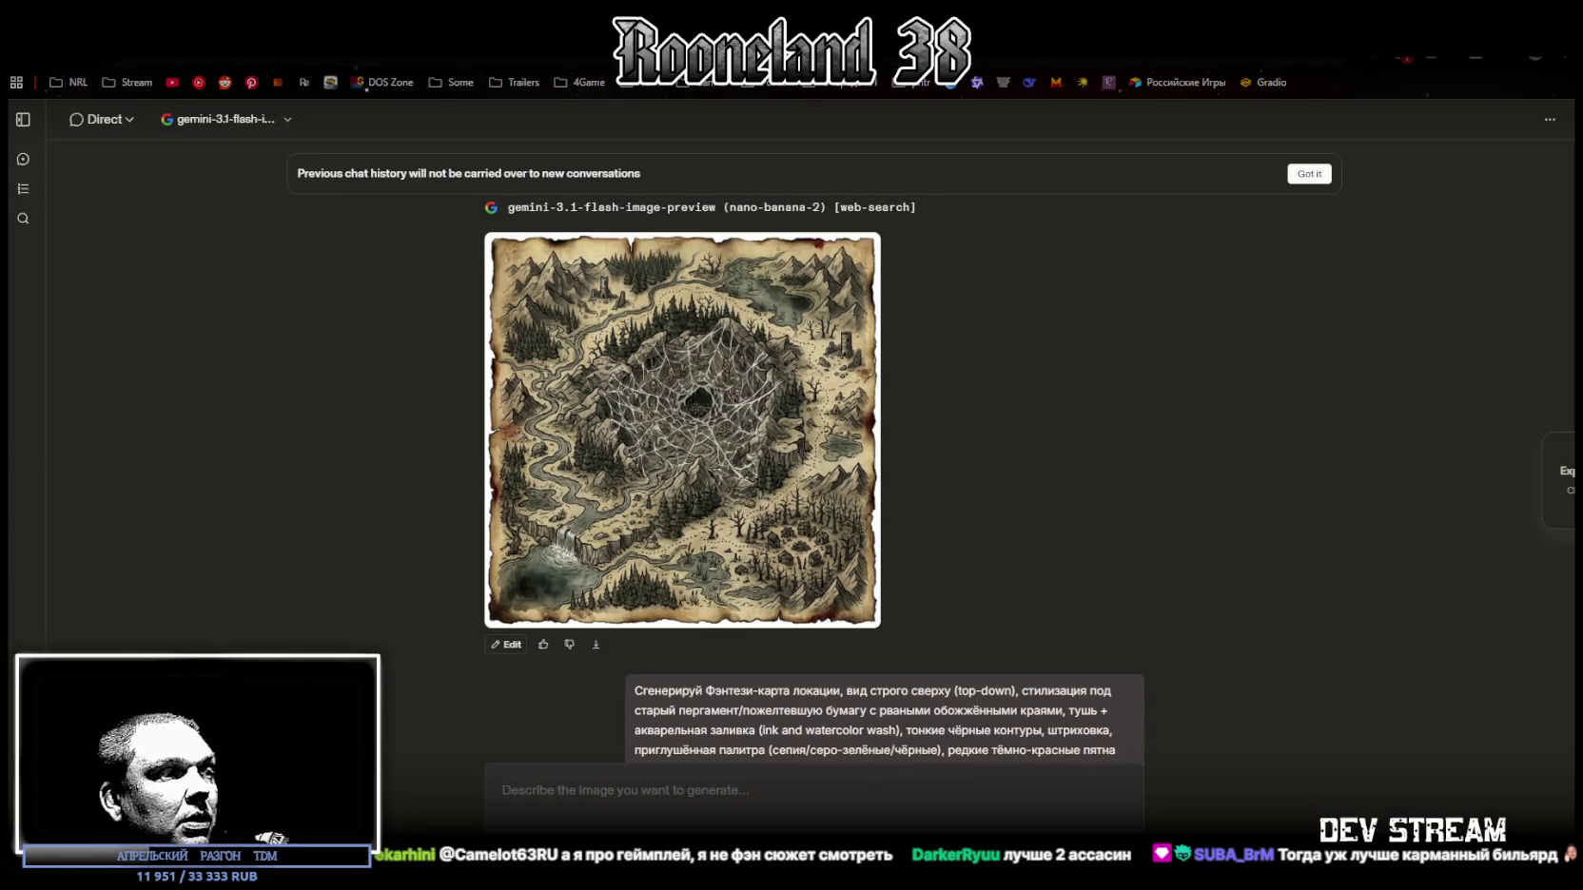
Step: Bring up the Загрузки (Downloads) window, enlarge it to review the 60 map images, then move it aside
key(alt+Tab)
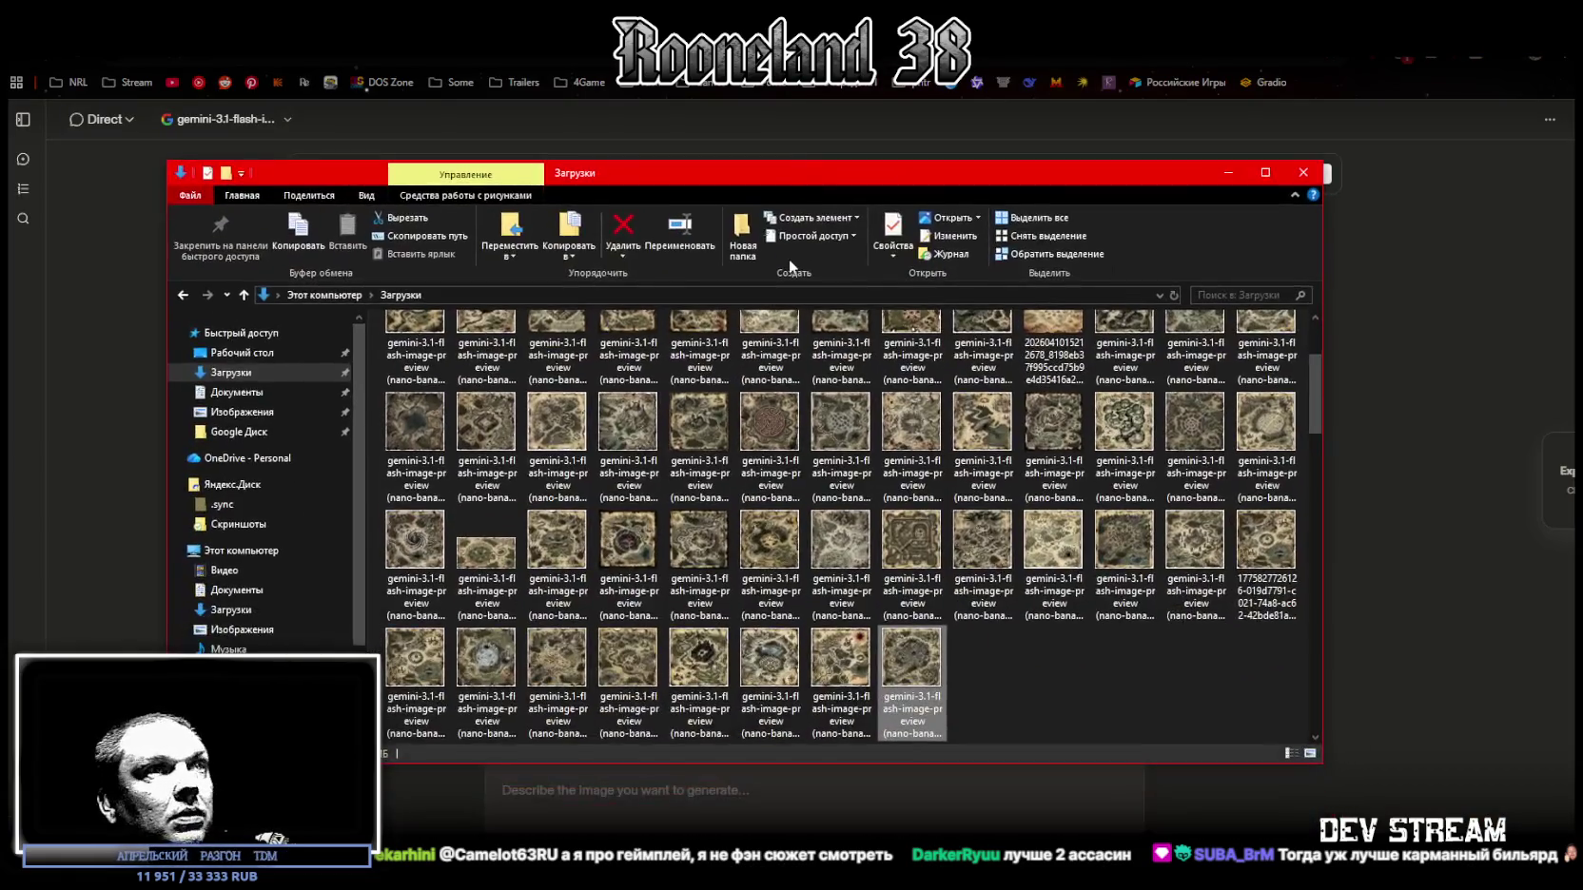
drag(1100, 158, 1093, 63)
scroll(1123, 381, up, 2)
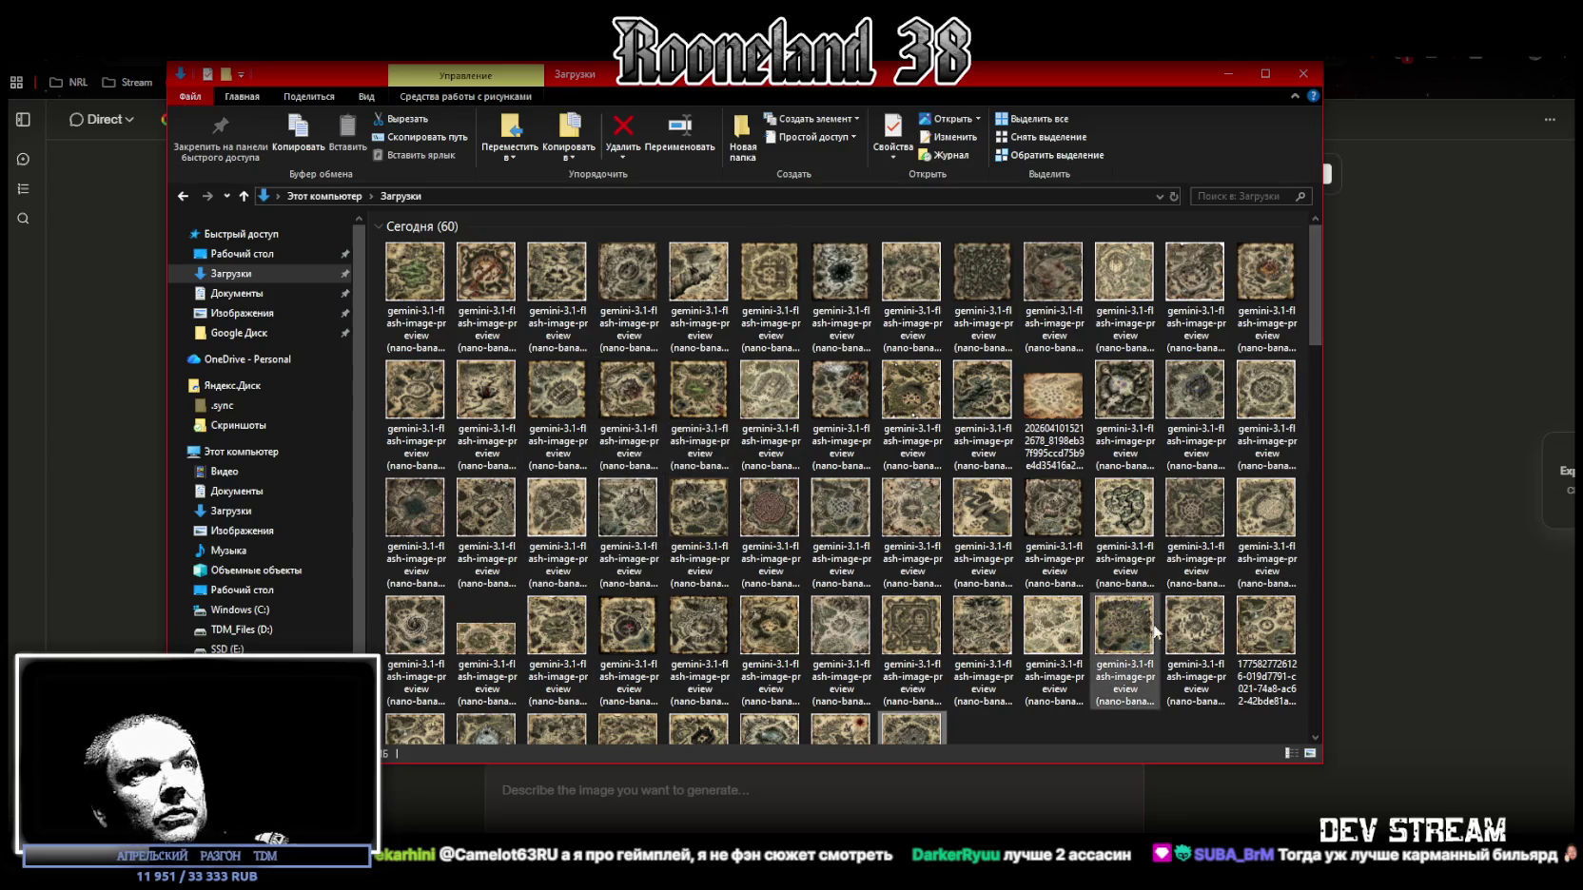
drag(912, 88, 918, 0)
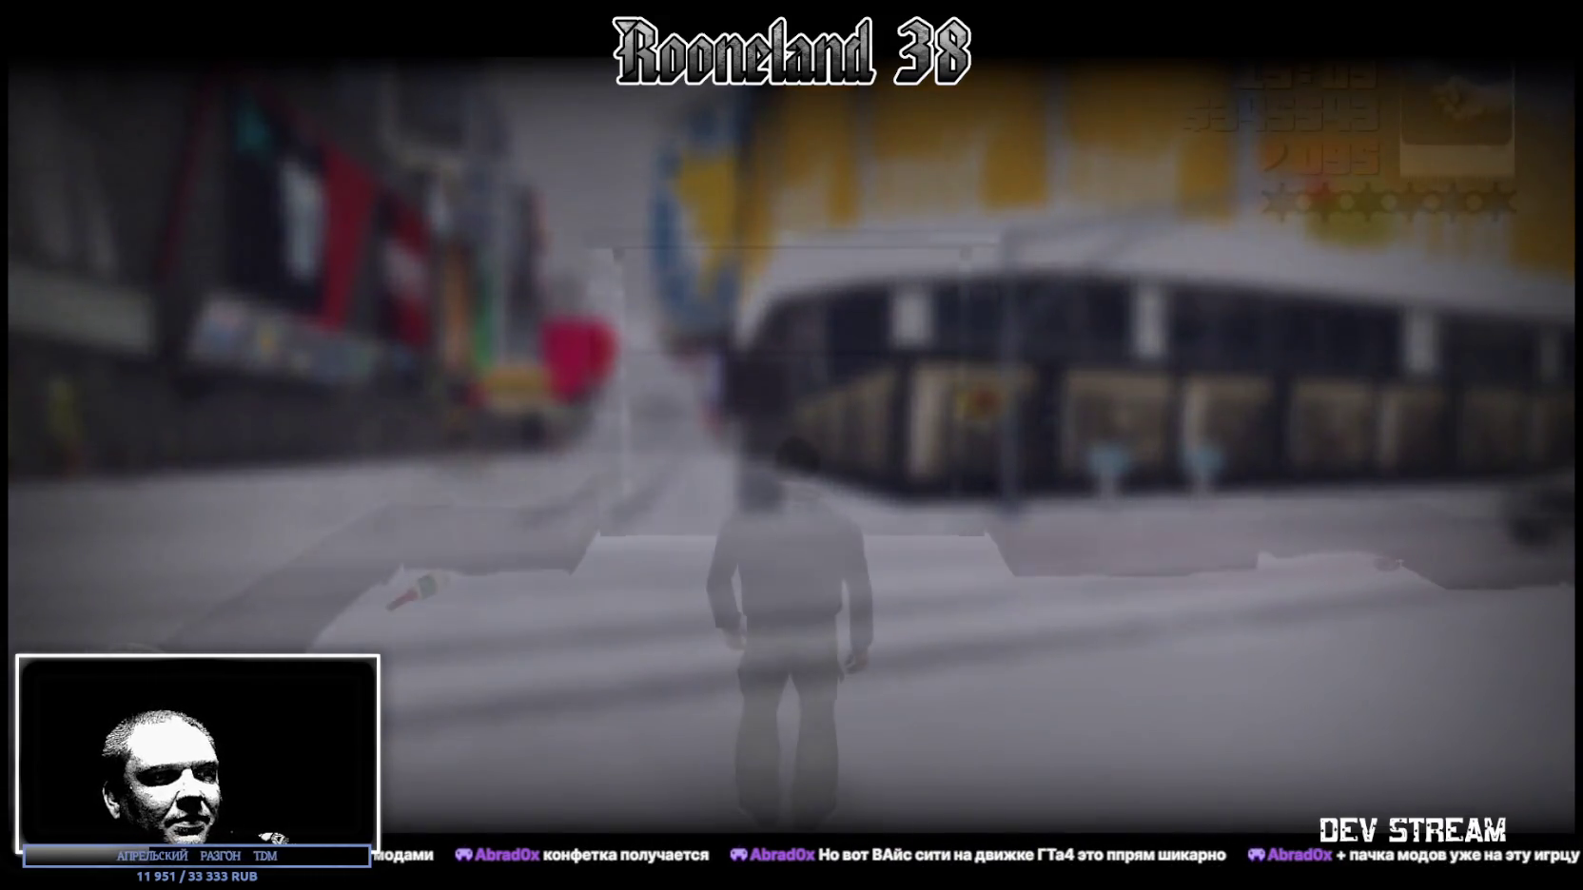
Step: Get into the white sports car, reverse out of the garage, and drive up the alley
key(w)
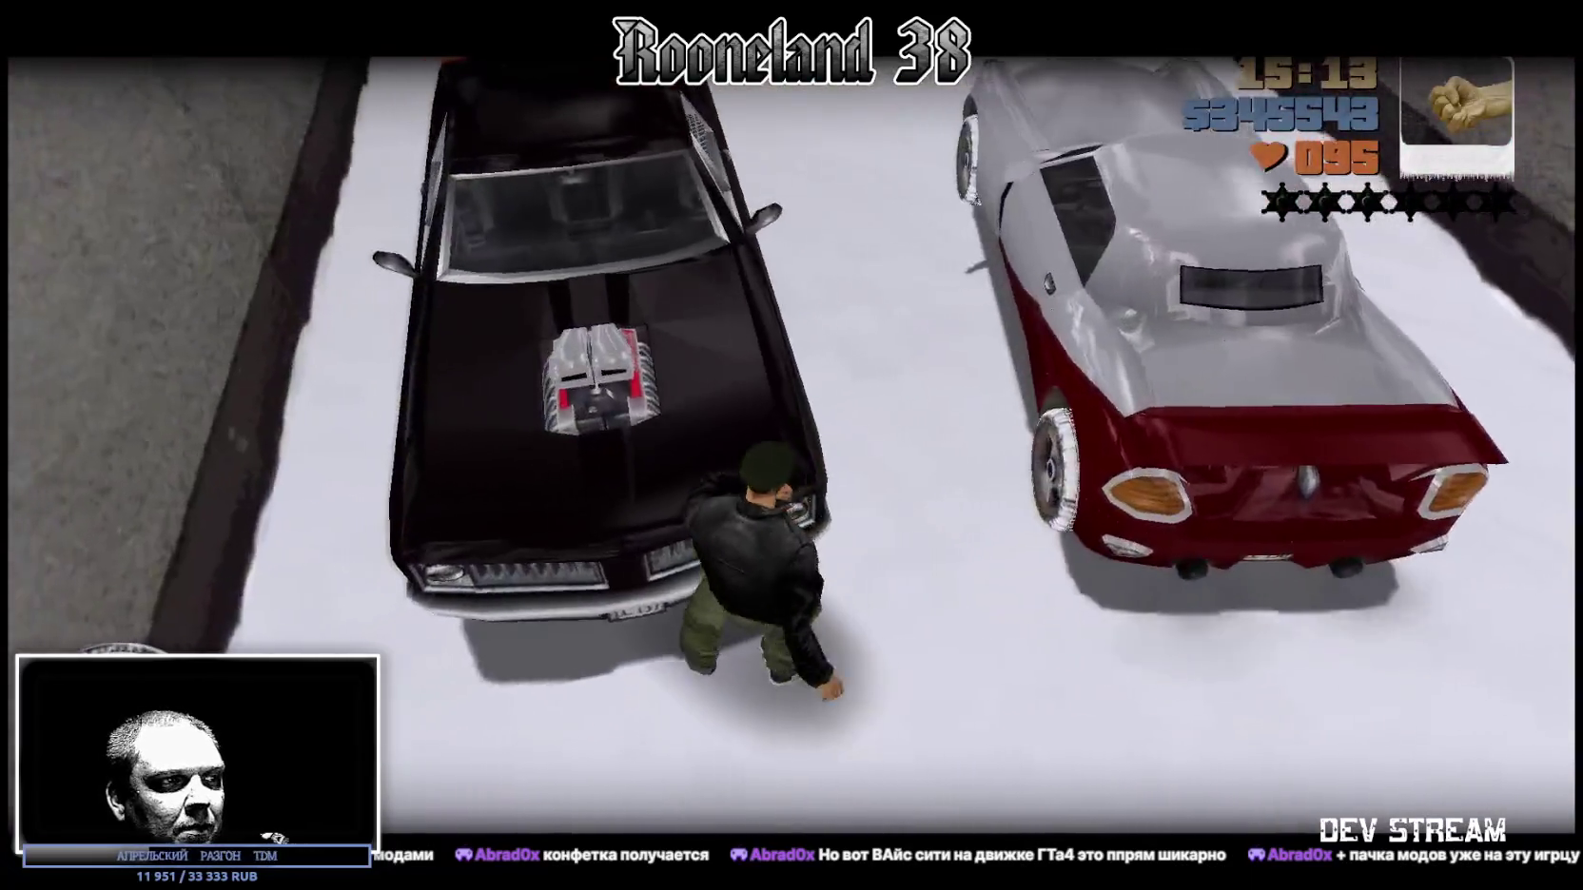
key(f)
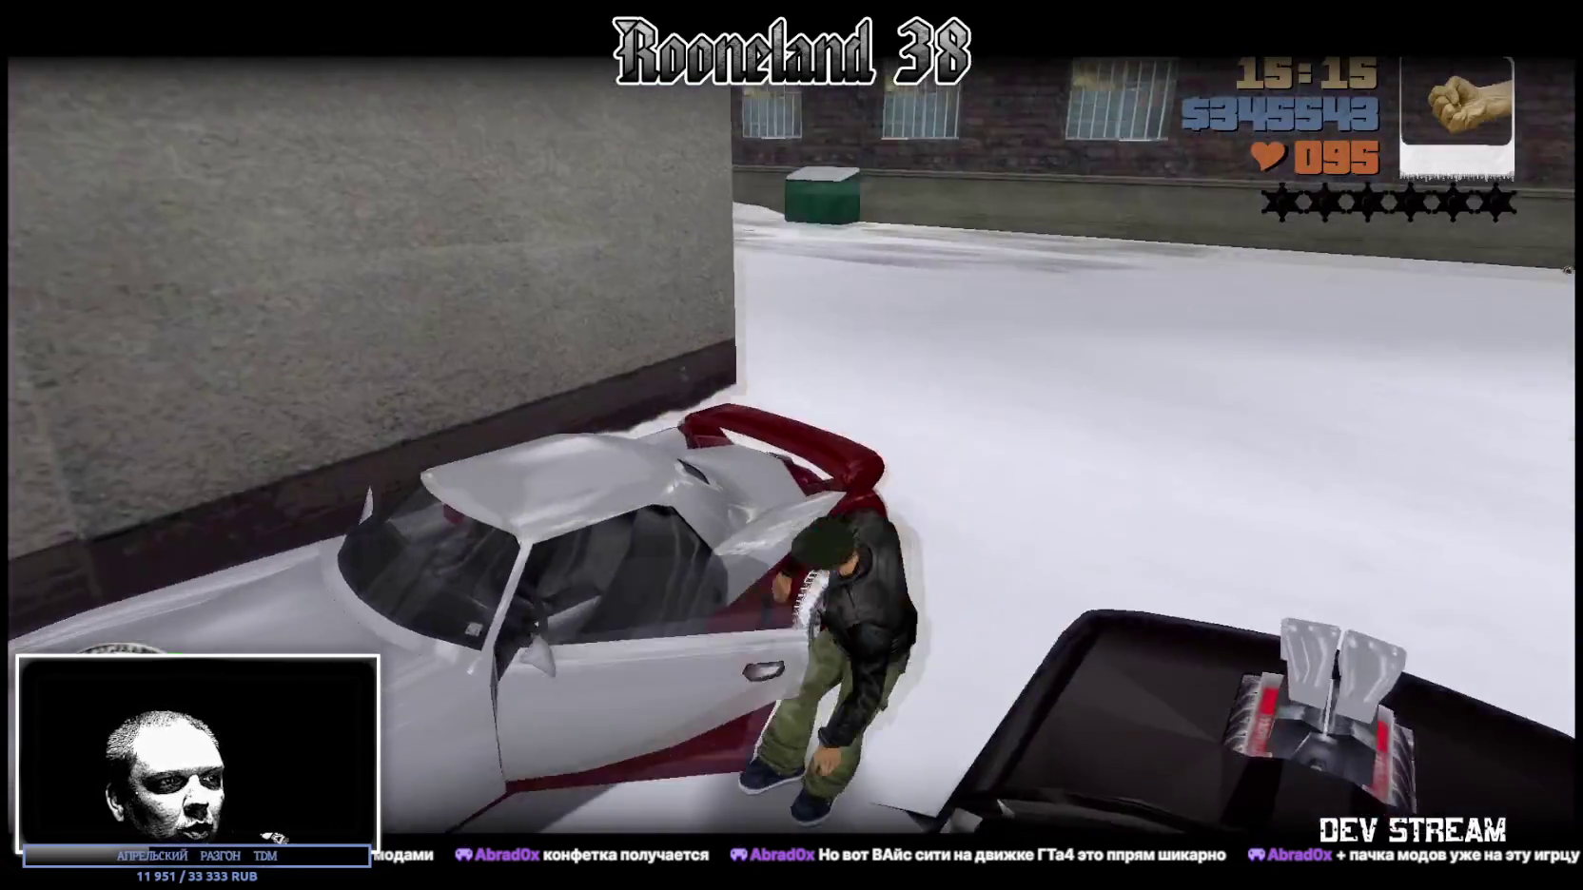
key(s)
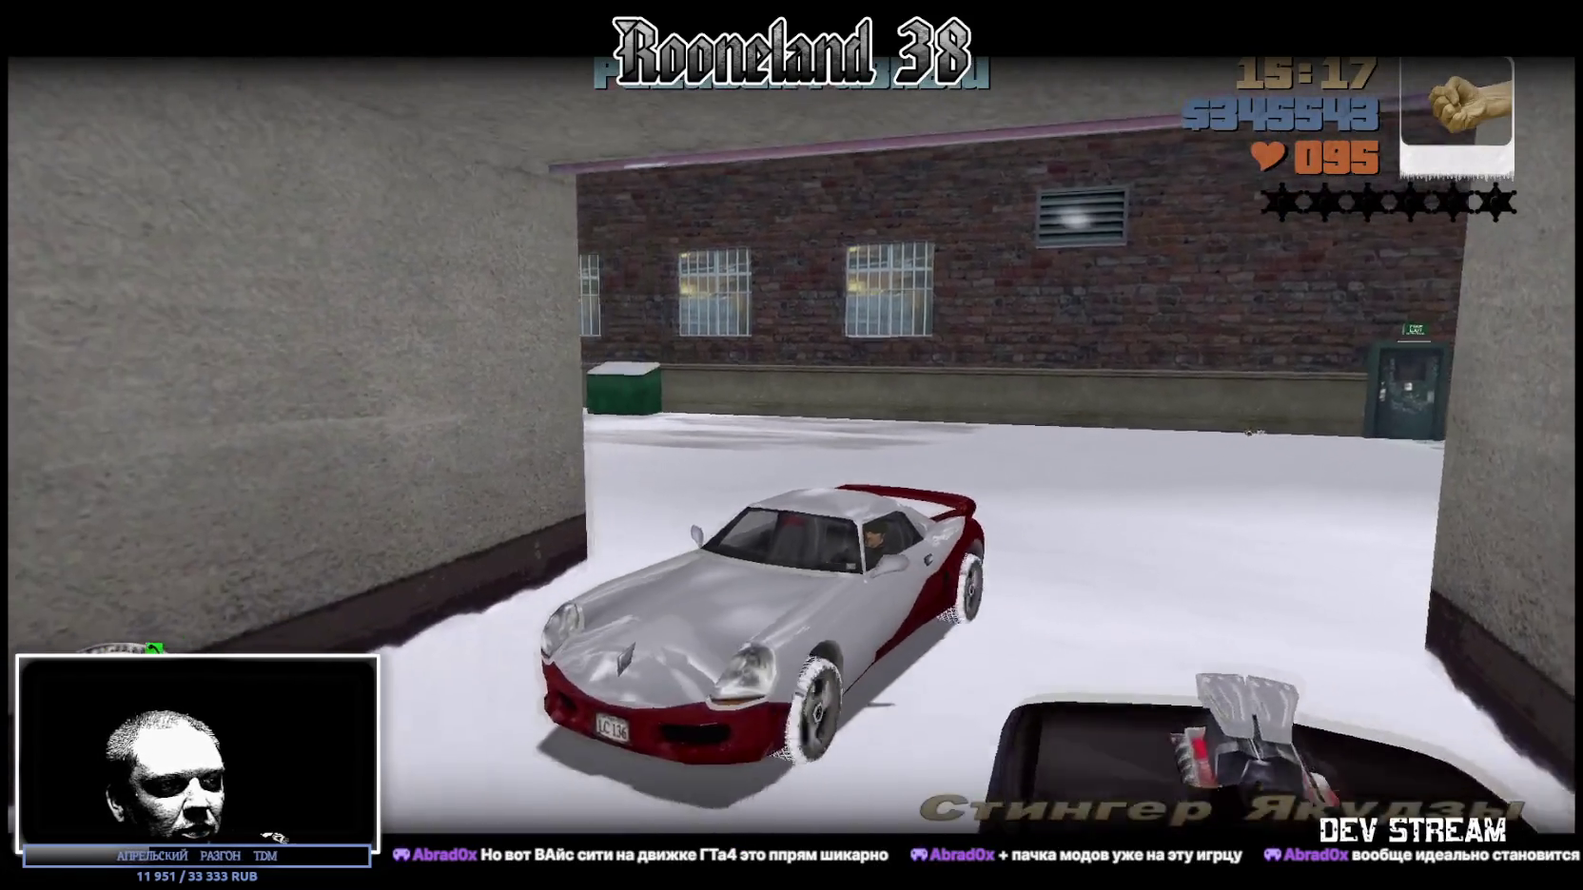
key(w)
key(a)
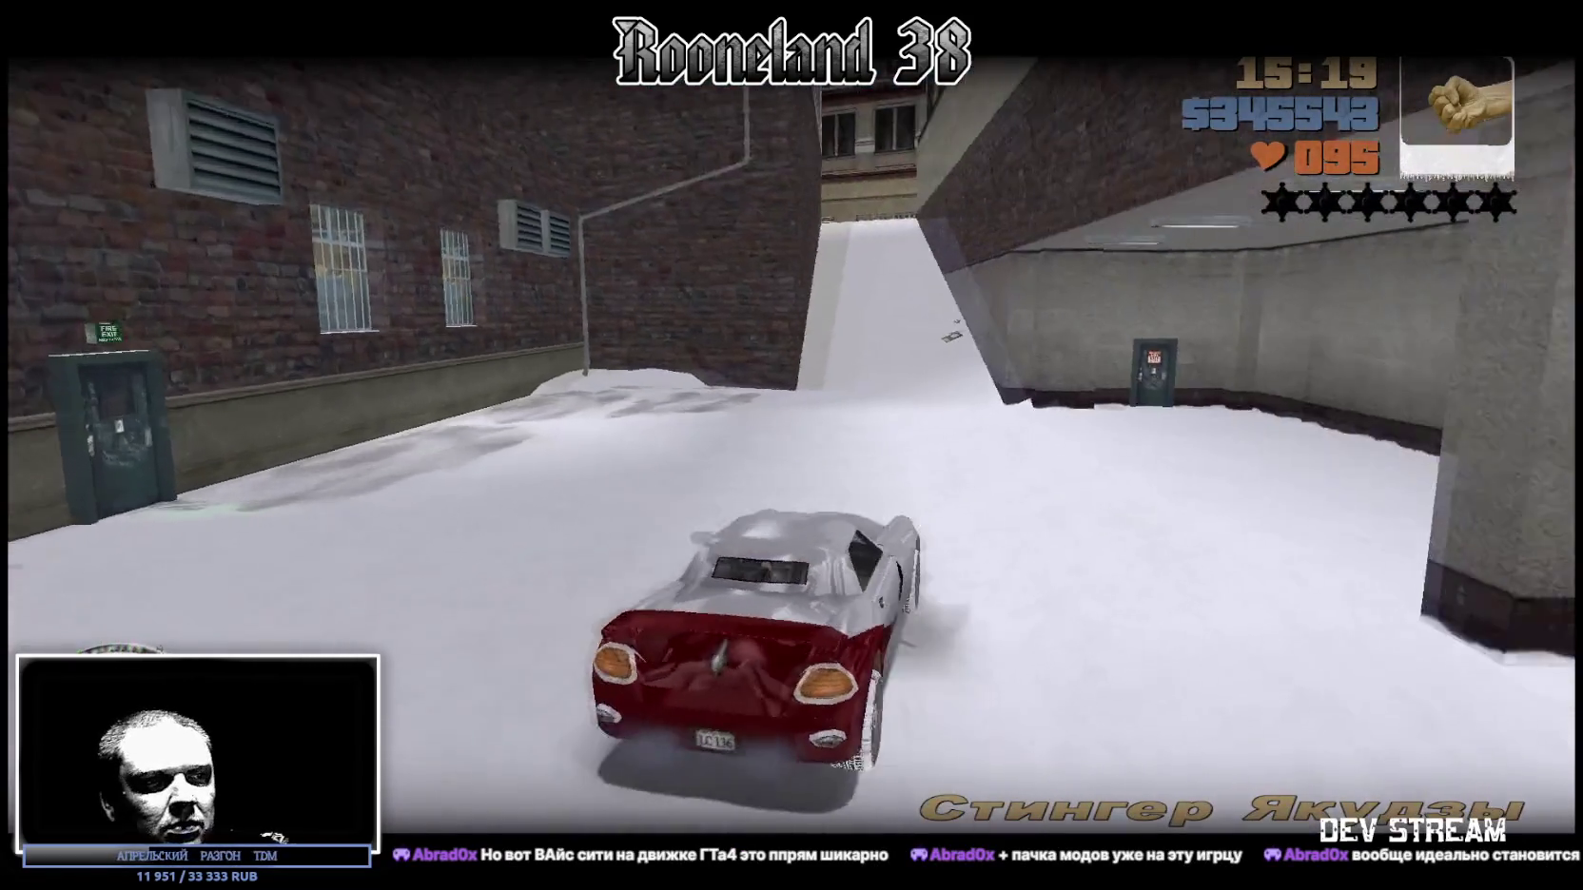
key(w)
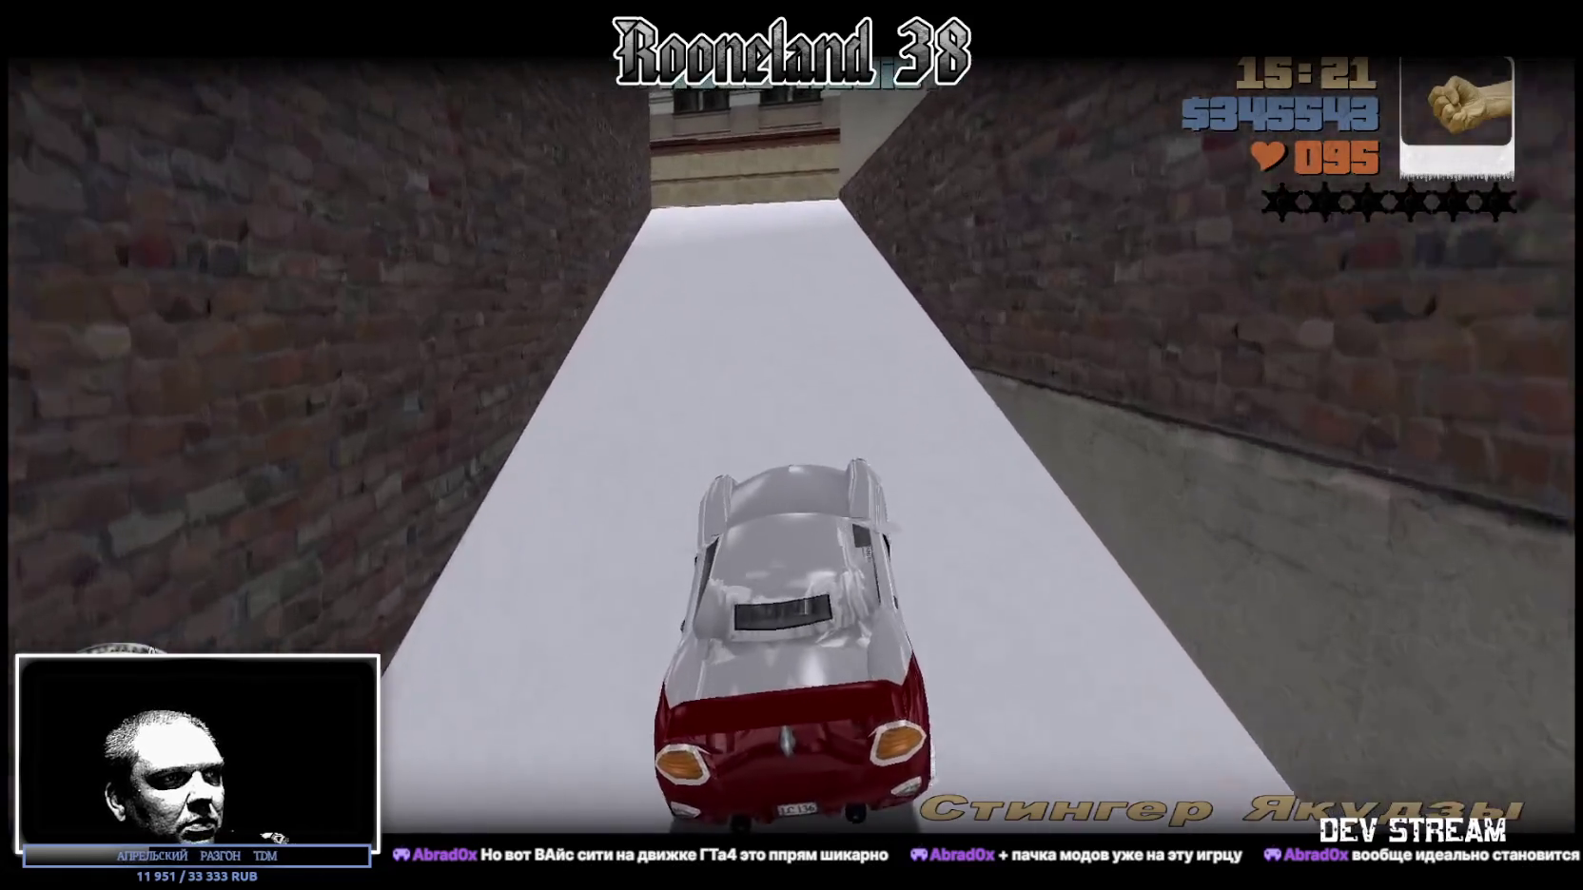
Step: Drive along the street, turn right through the snowy intersection, and straighten onto the avenue
key(w)
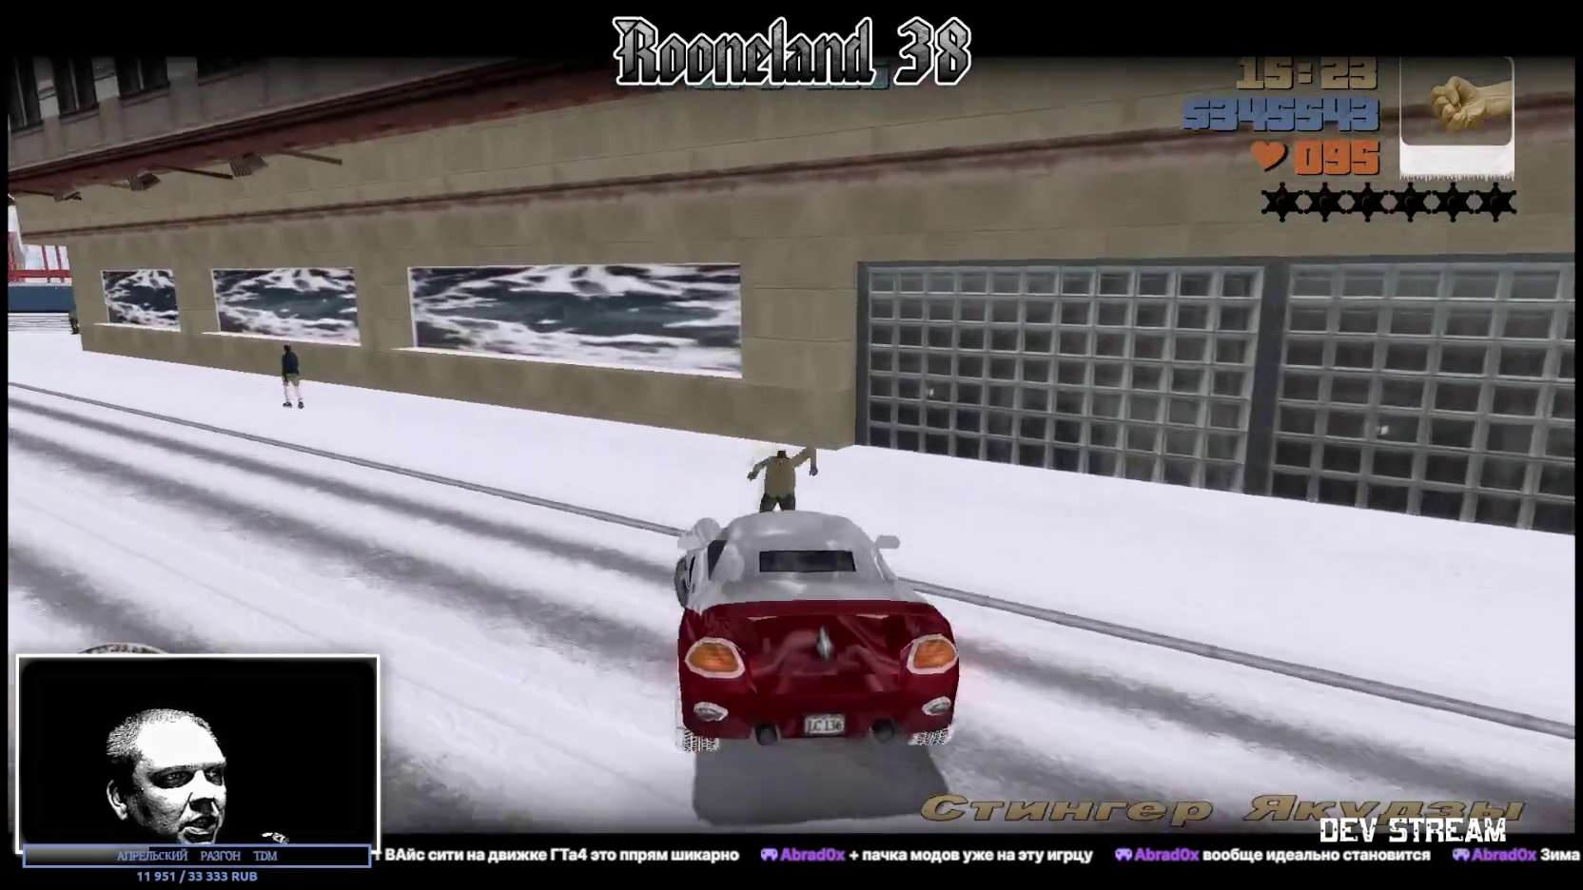
key(a)
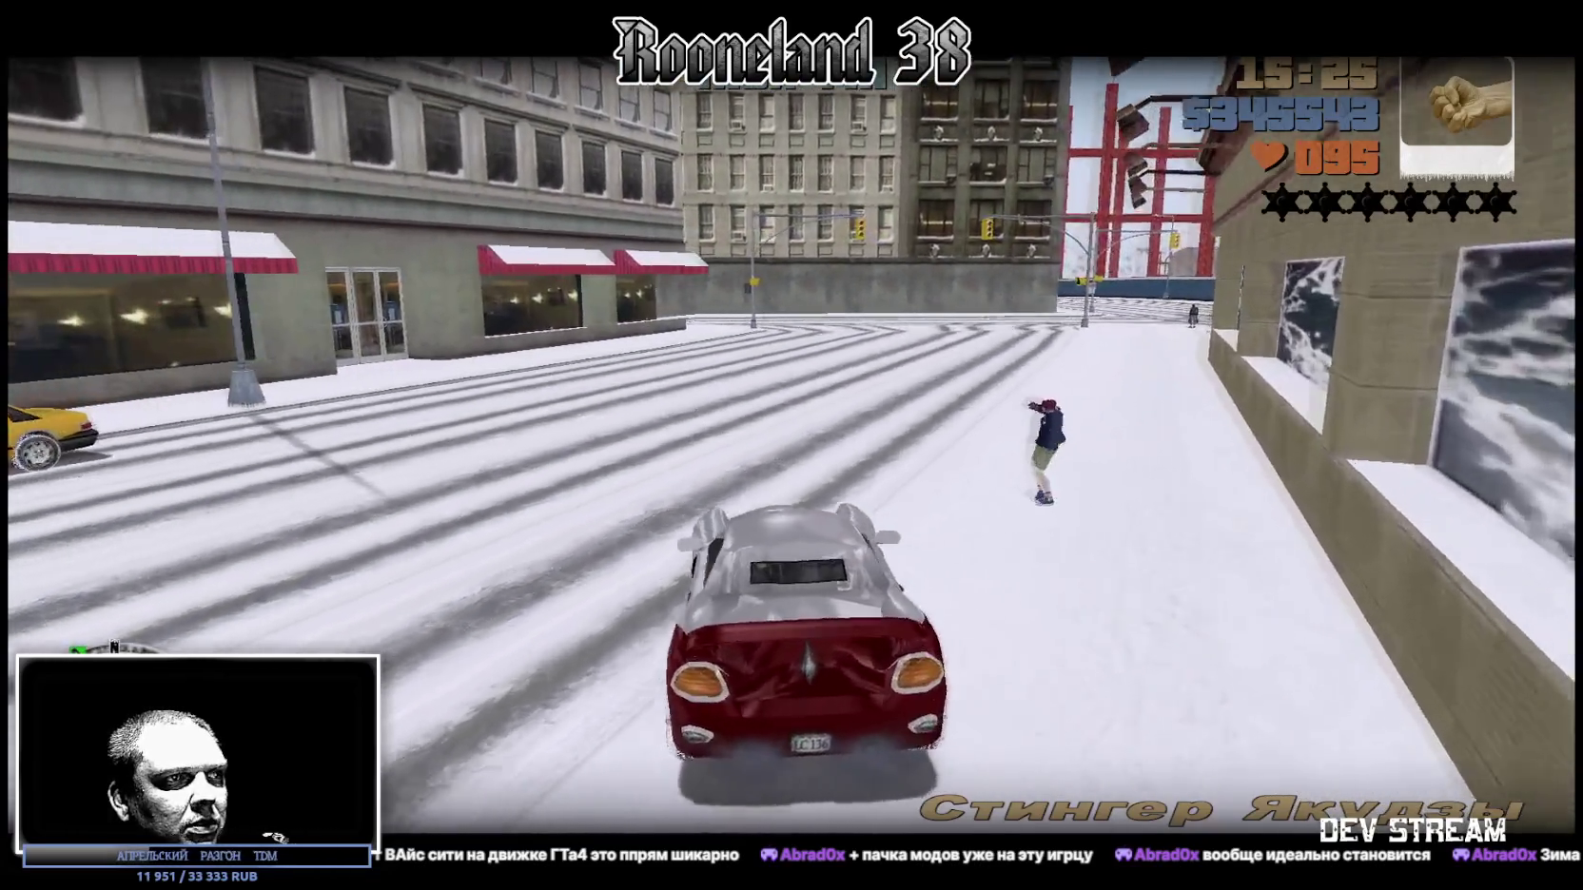
key(w)
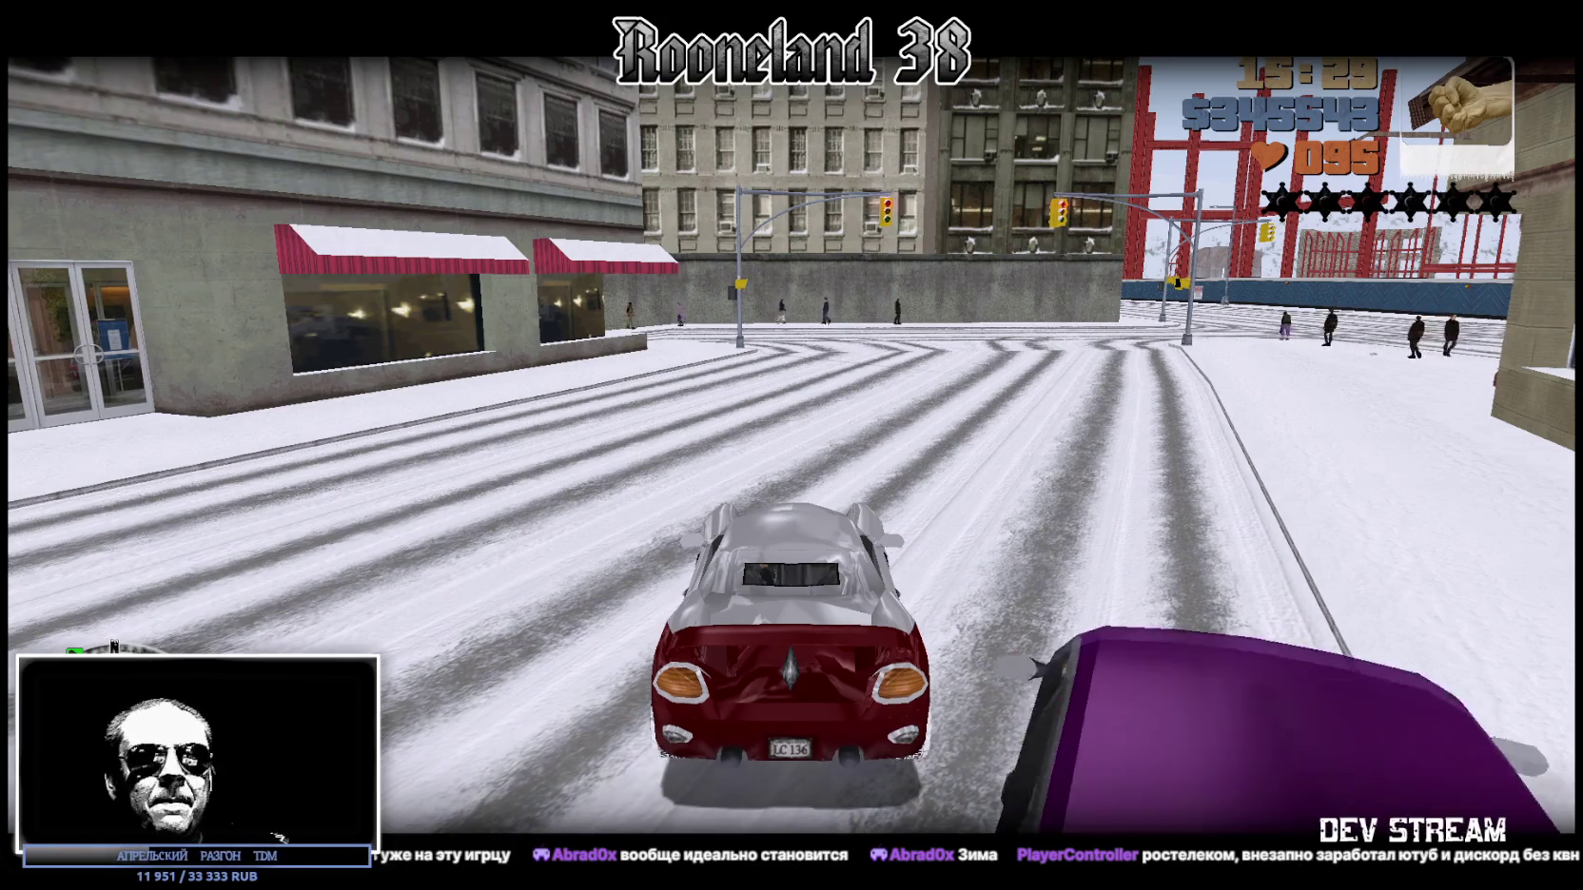
key(d)
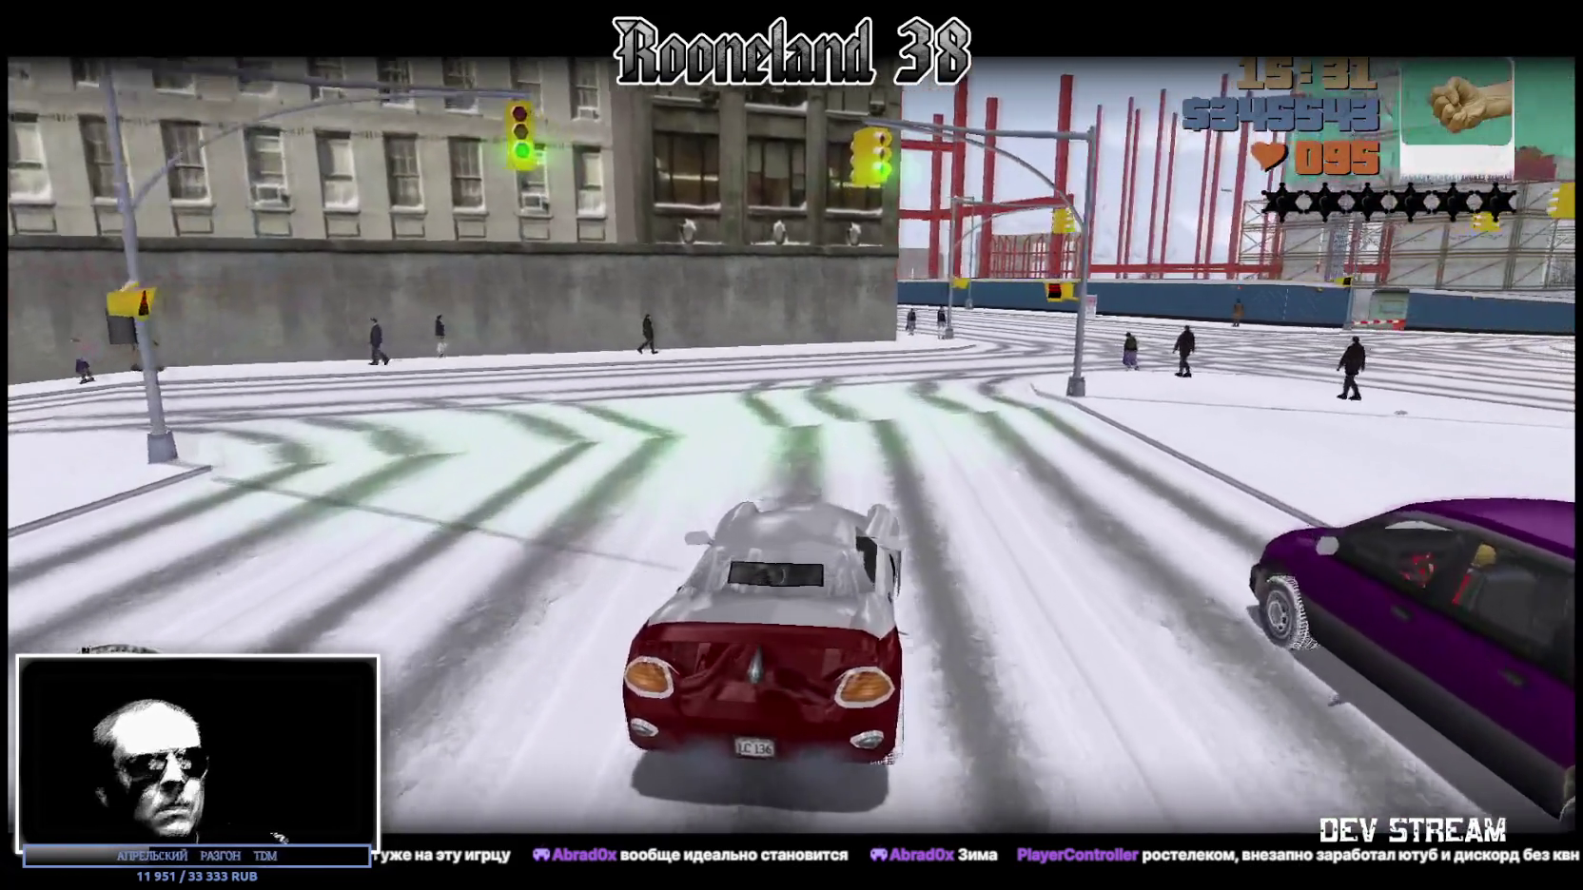
key(d)
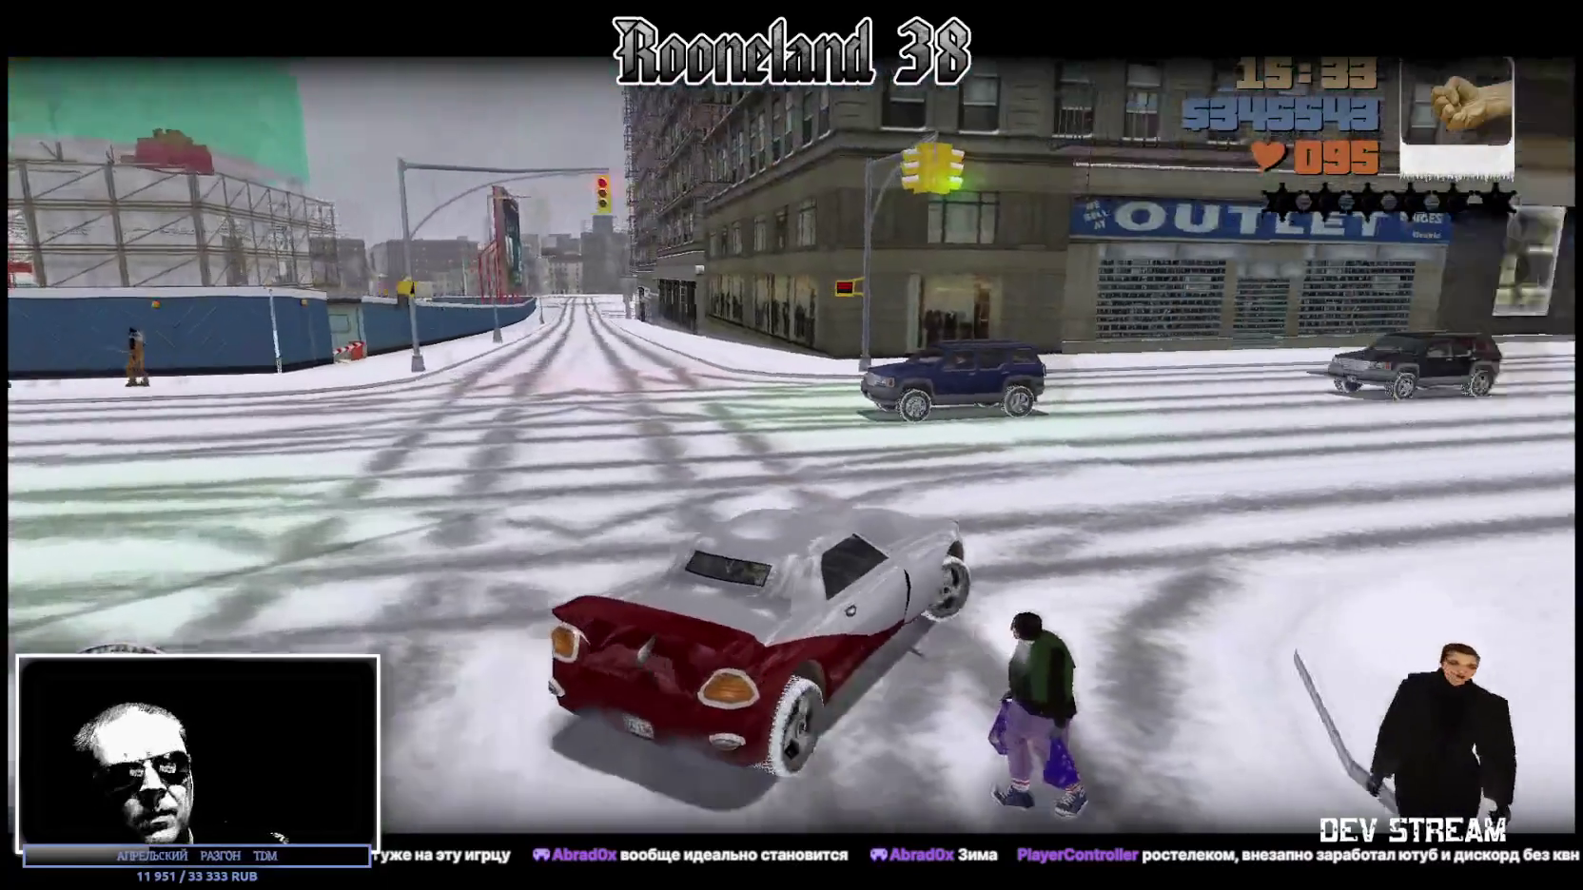
key(d)
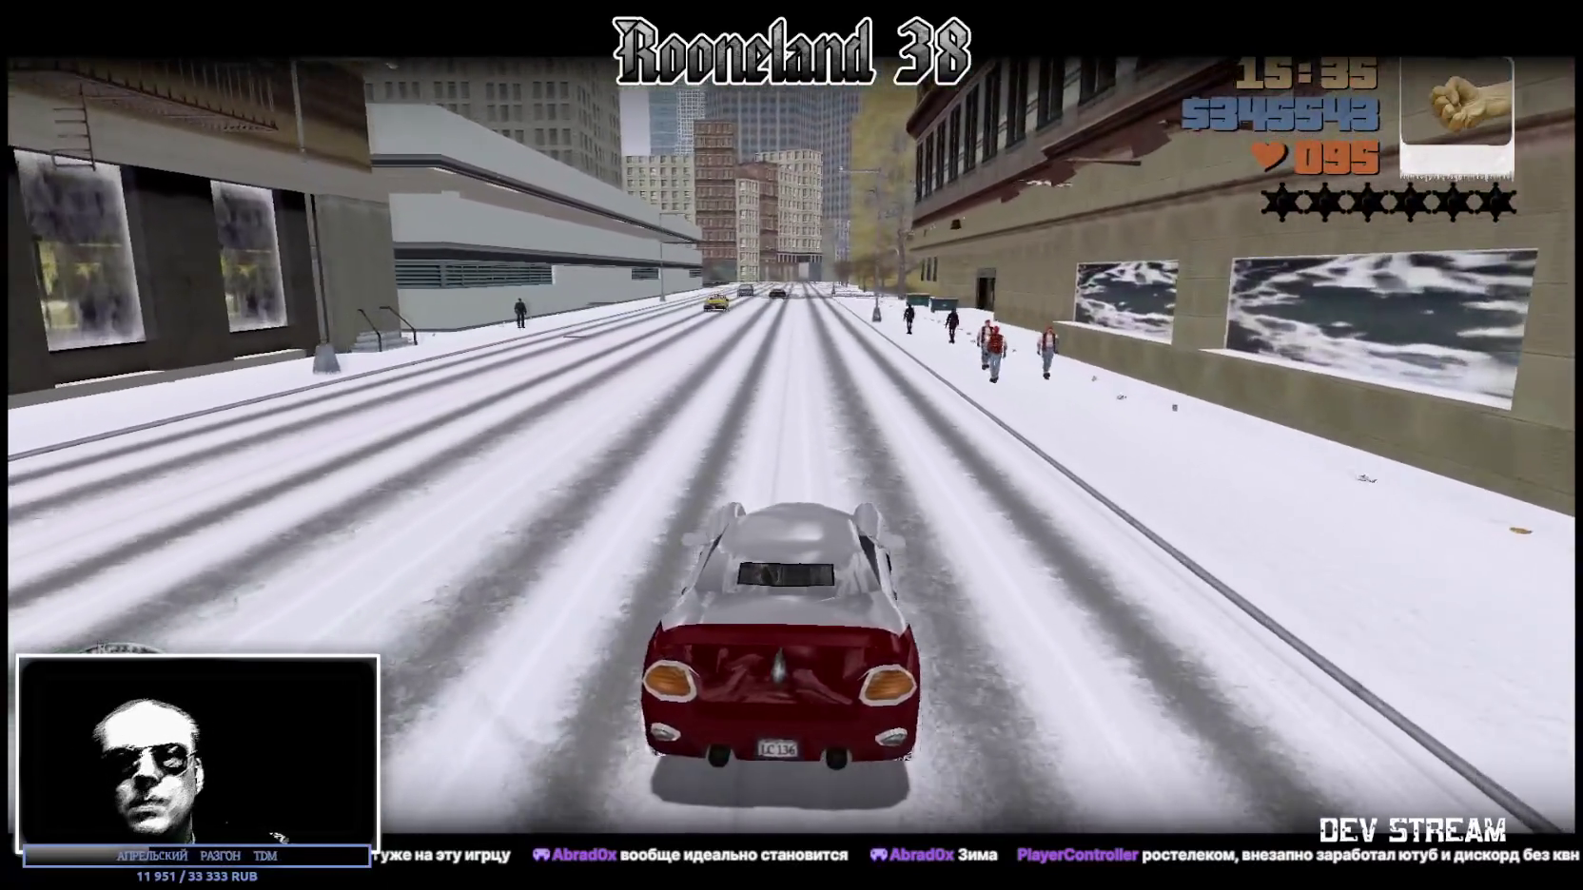